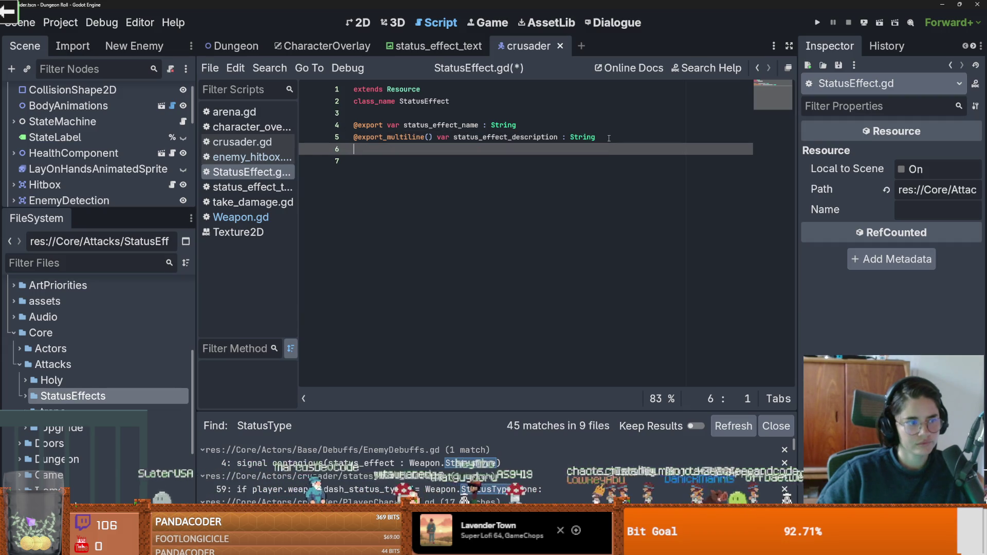
key(Return)
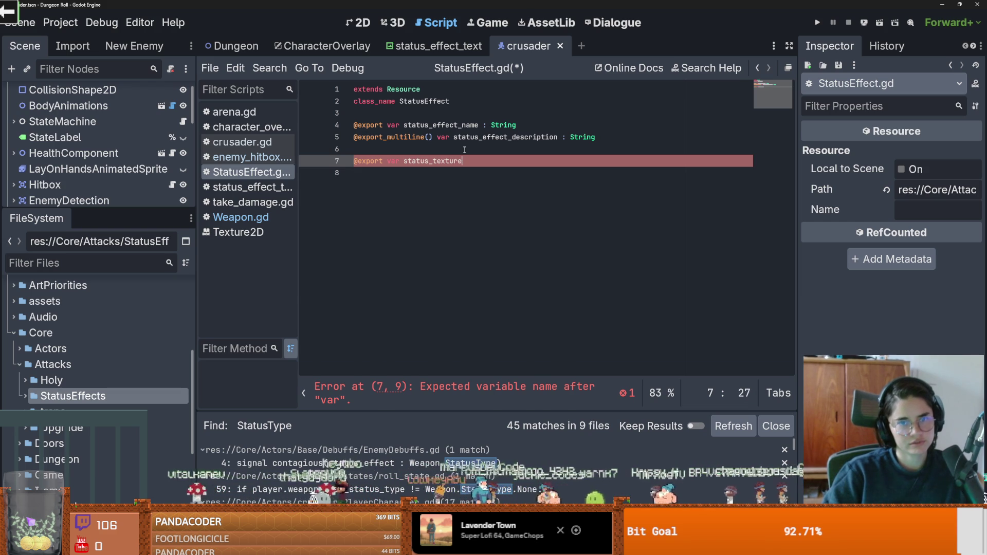
text(Tex)
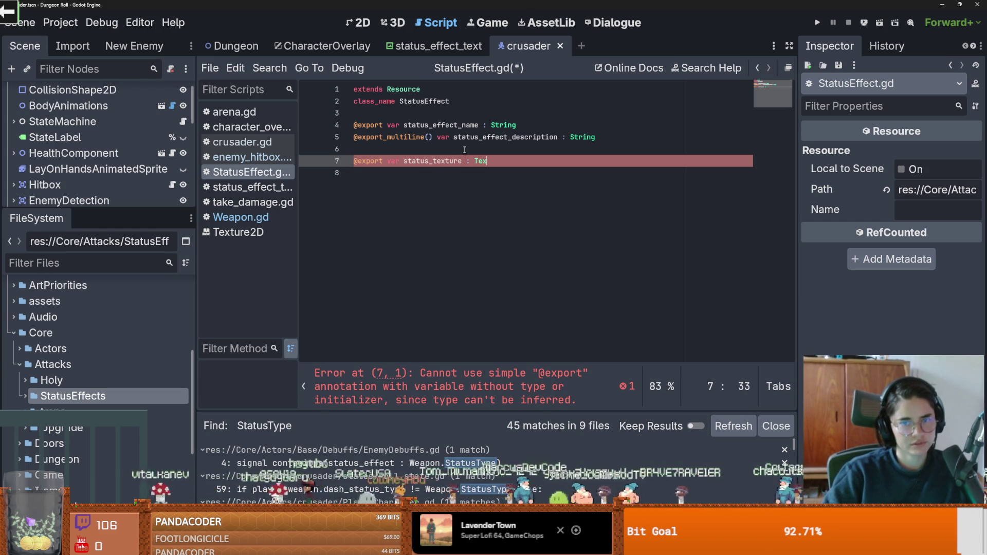
text(ture)
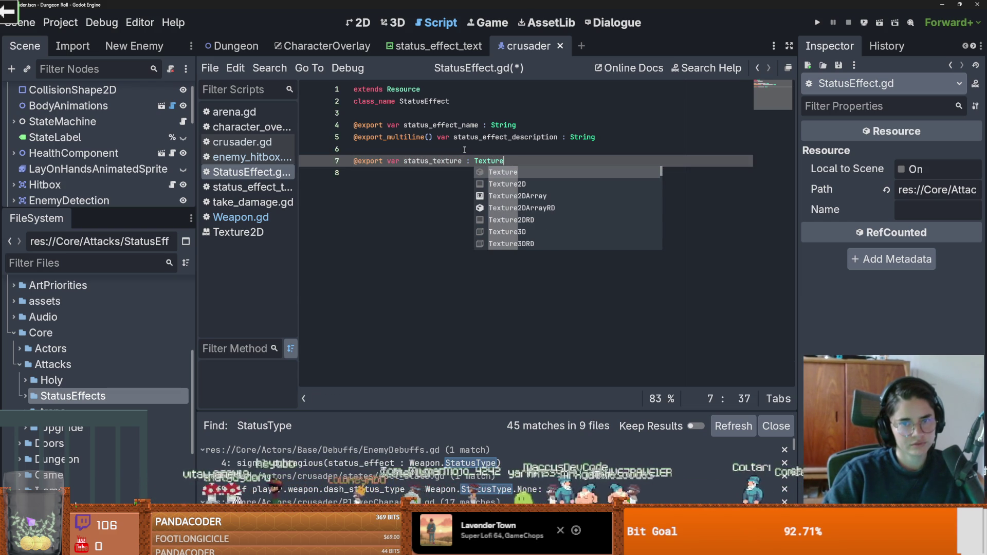
key(Down)
key(Return)
key(ctrl+s)
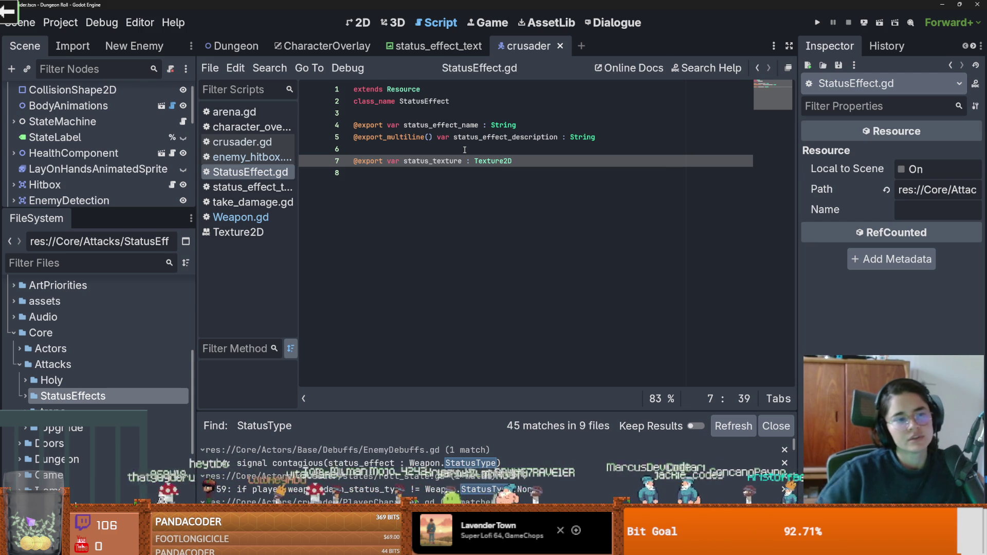
right_click(53, 397)
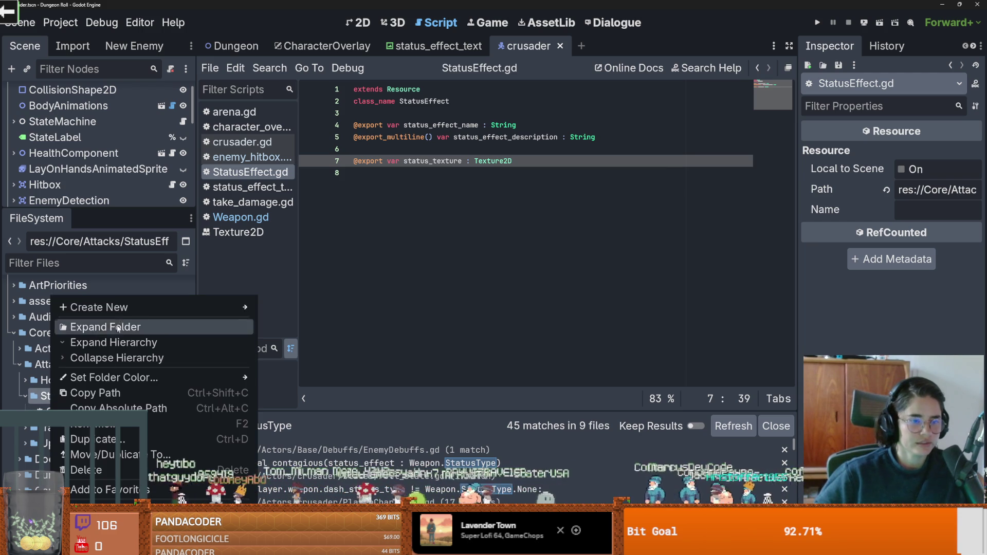
Step: Add a StatusEffect-type resource saved as Fire.tres in the StatusEffects folder
mouse_move(118, 308)
click(301, 352)
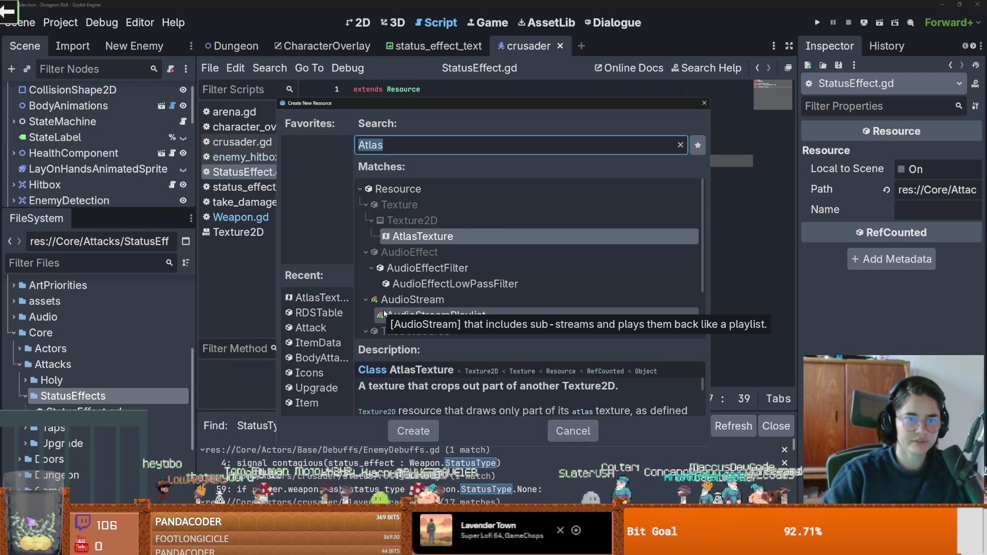
text(Statu)
key(Return)
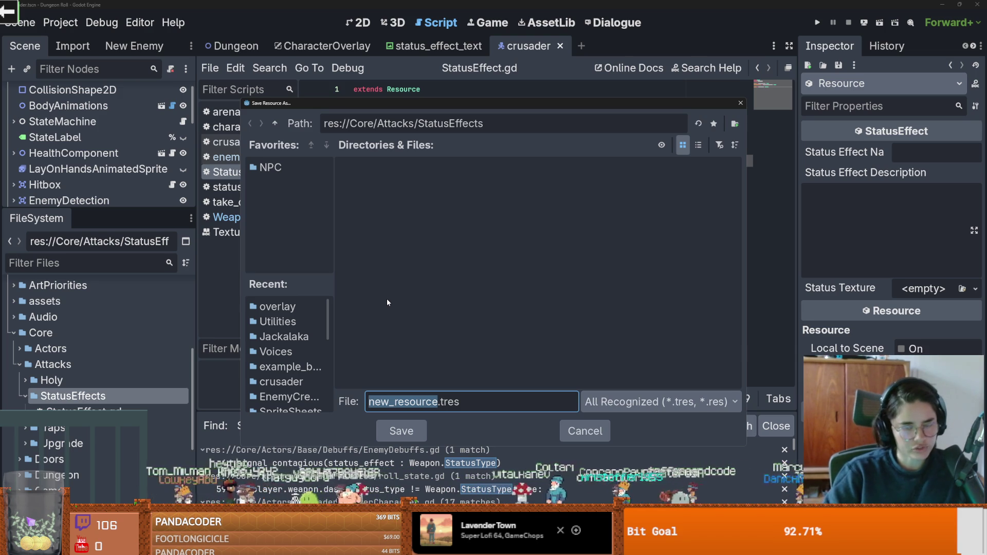
text(Fire)
key(Return)
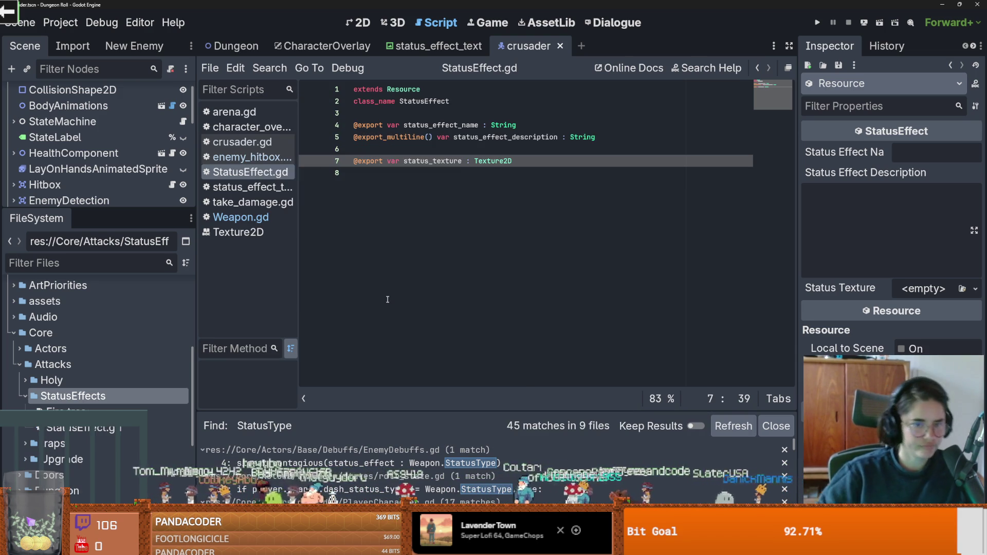
click(930, 153)
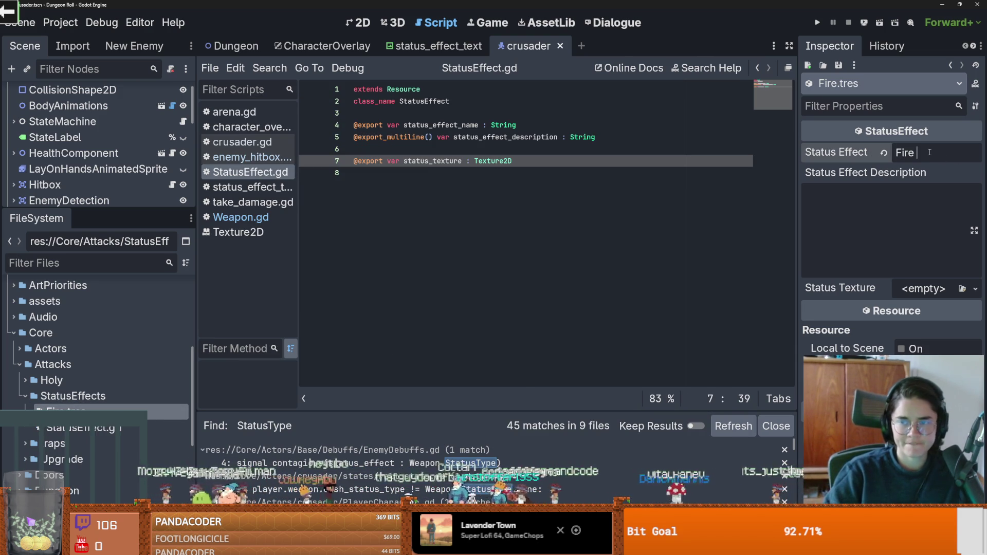
Step: Enter the description 'lose health over time' and assign the status-effect sprite sheet as Status Texture
click(906, 224)
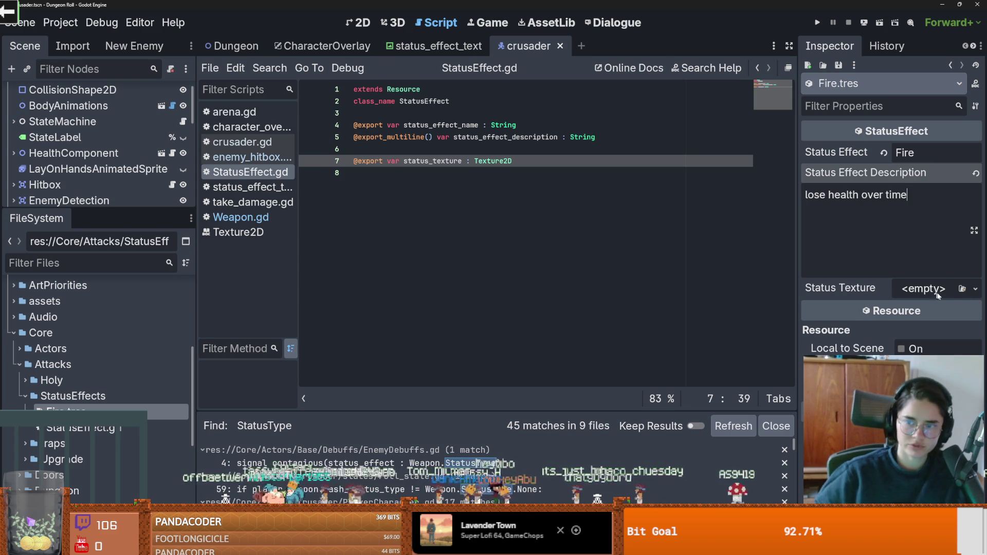
click(975, 289)
click(833, 212)
text(status)
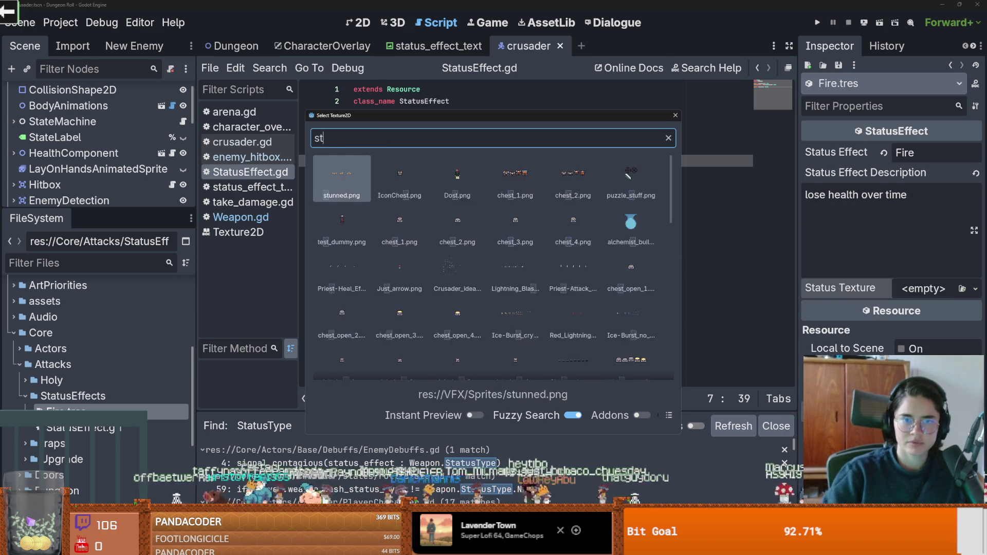
key(Right)
key(Return)
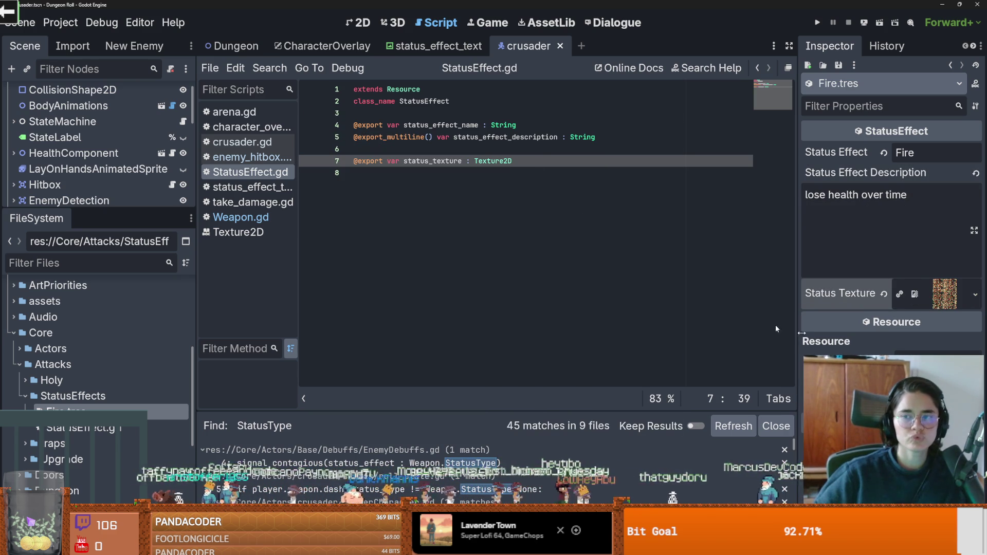
click(954, 301)
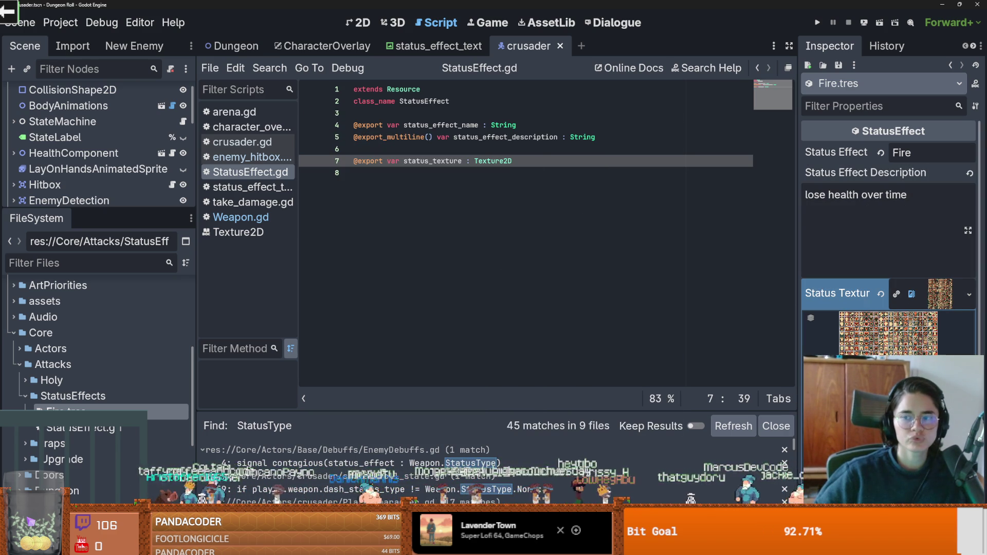
Step: Search Status Texture's quick load for 'status', then filter the FileSystem by 'status' instead
click(970, 295)
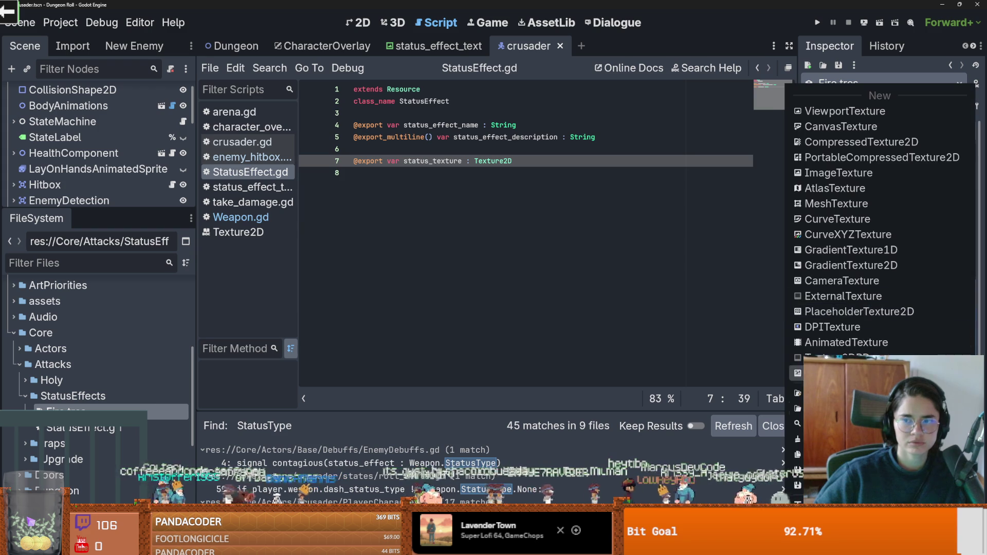
click(844, 393)
text(status)
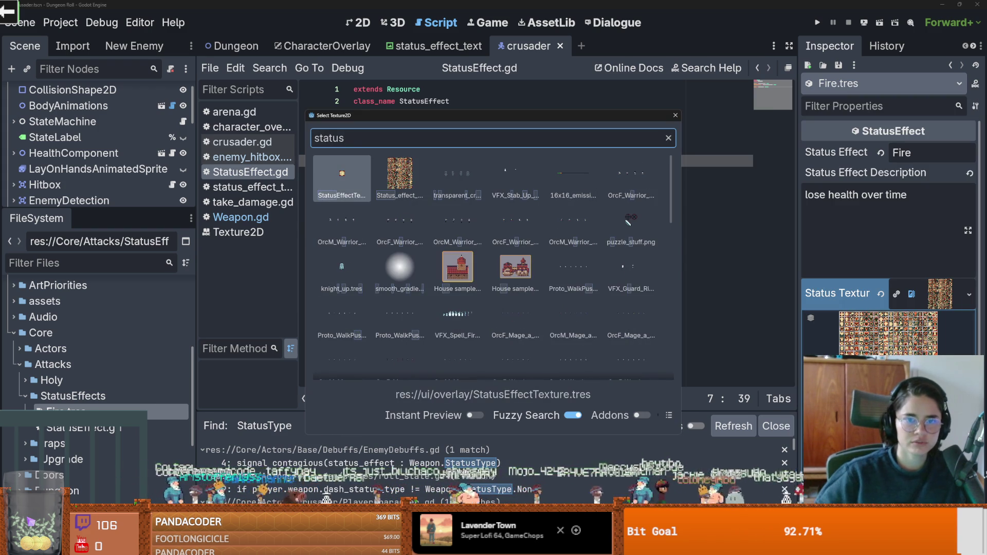
click(675, 115)
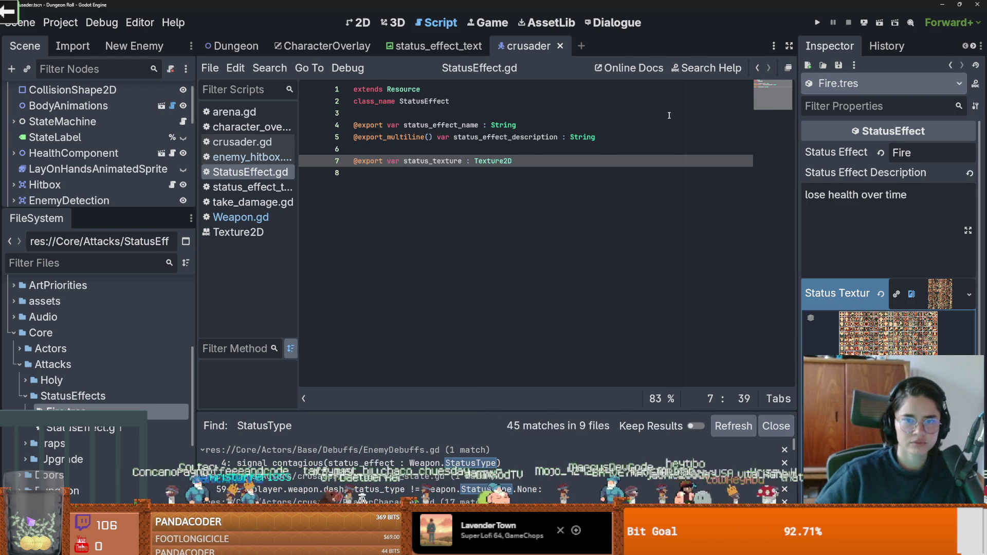
click(84, 260)
text(status)
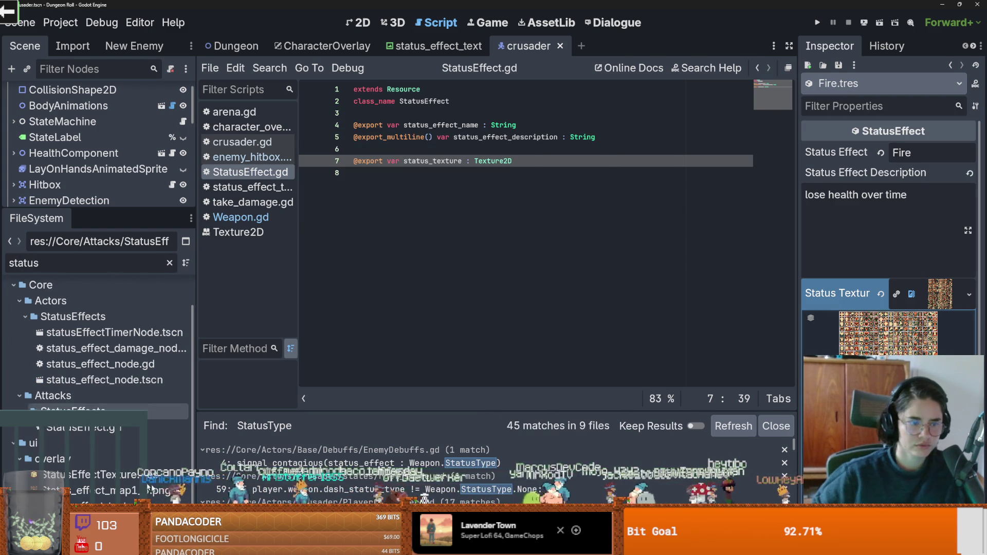
Step: Change status_texture's type from Texture2D to AtlasTexture in StatusEffect.gd and save
double_click(496, 163)
text(Atl)
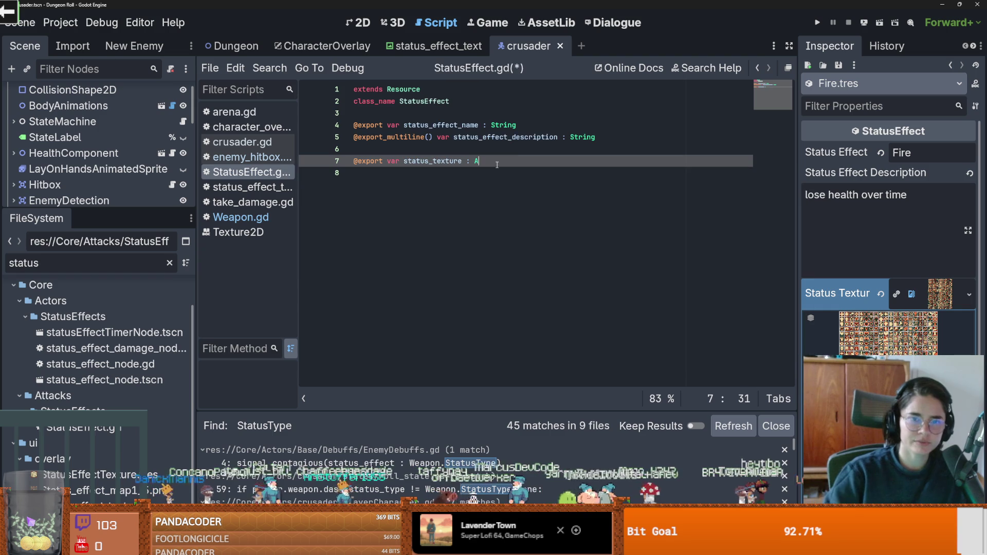
key(Return)
key(ctrl+s)
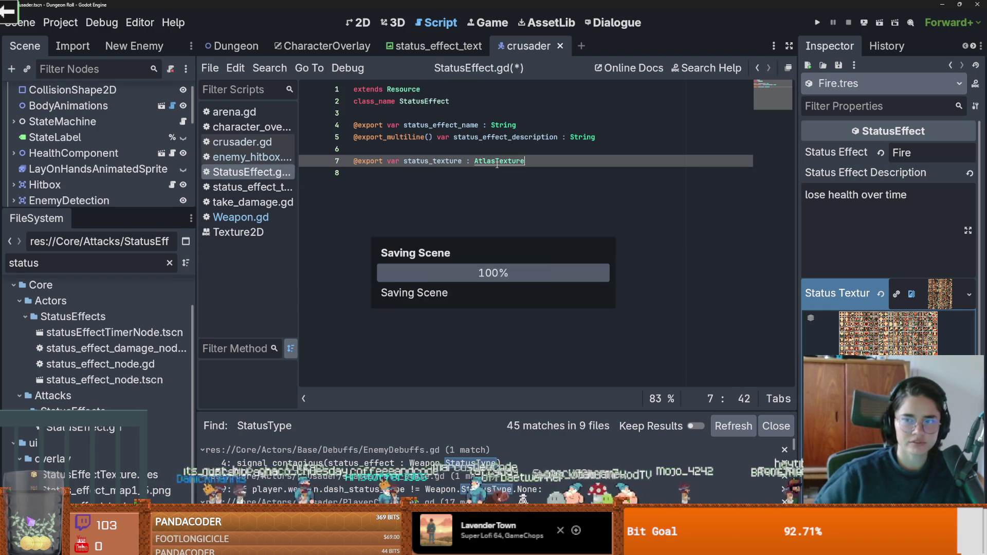
Step: Preload StatusEffectTexture.tres as status_texture's default value on line 7 and save
click(975, 294)
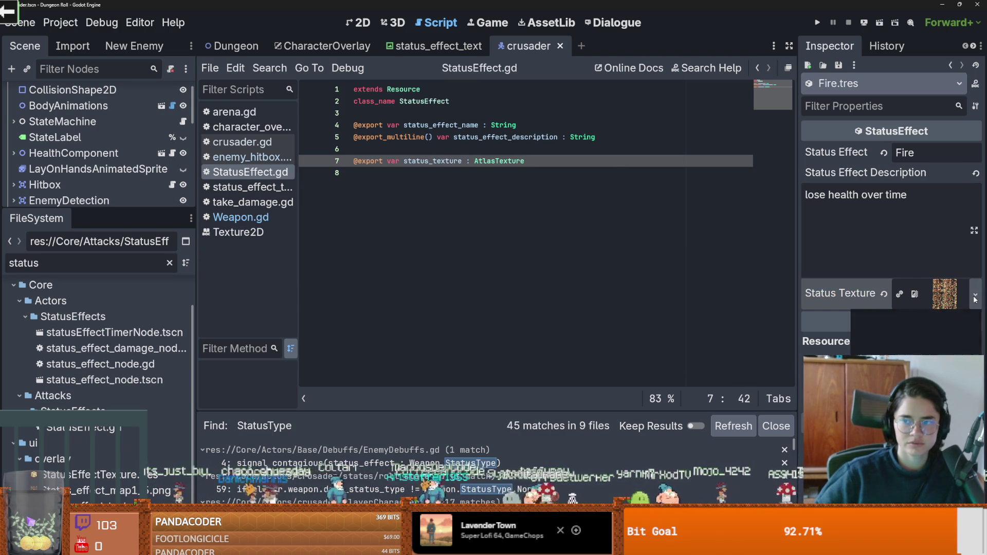
click(897, 356)
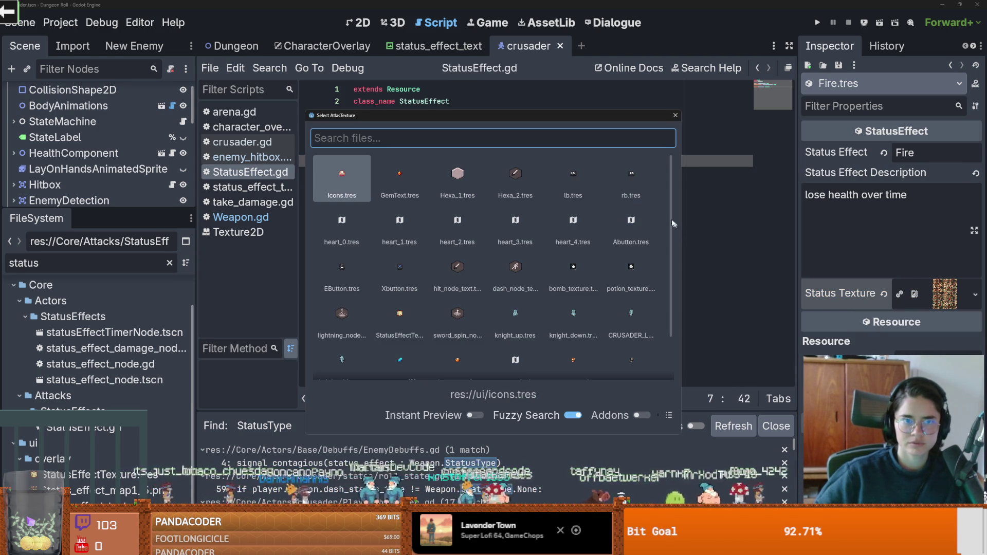
key(Escape)
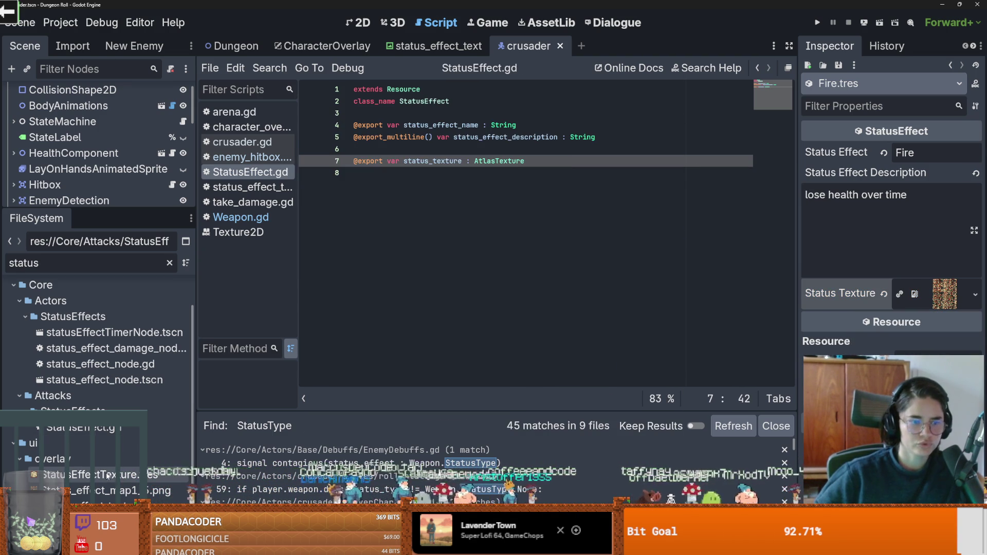
click(101, 477)
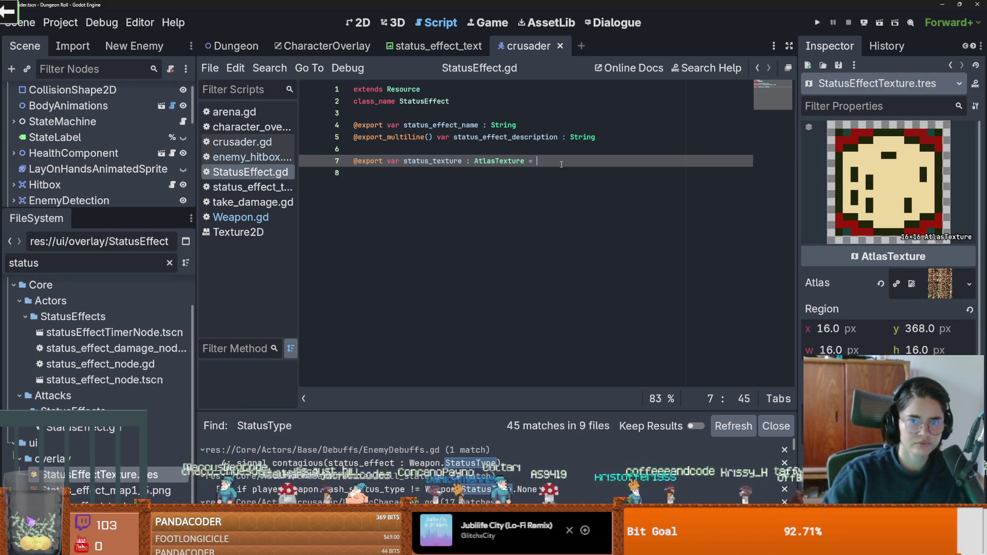
text(=)
drag(869, 83, 657, 160)
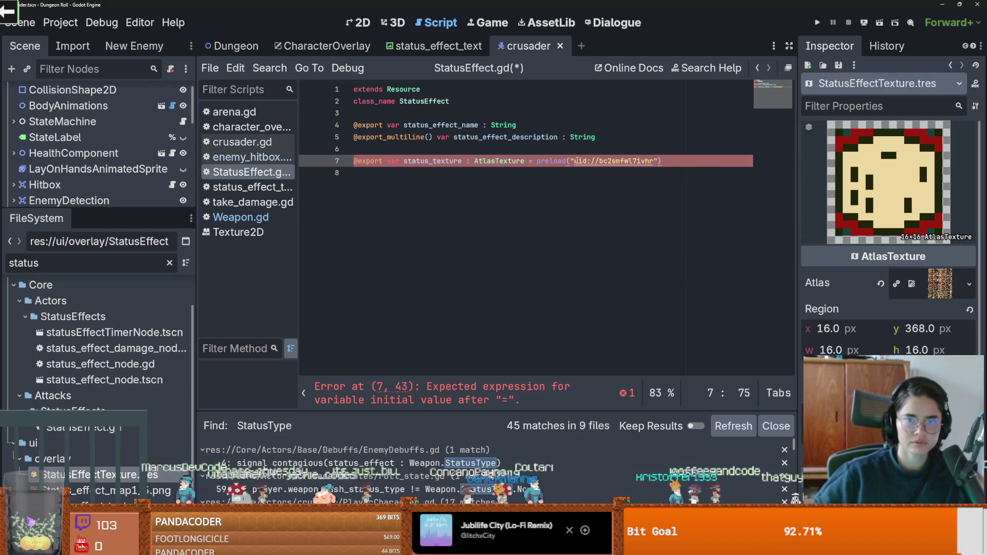
key(ctrl+s)
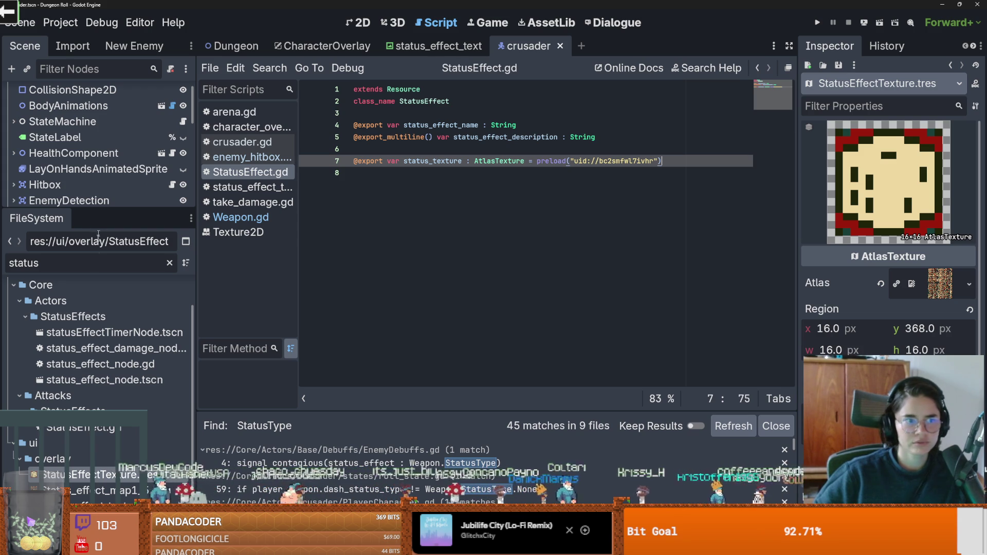
Step: Clear the file filter, select Fire.tres, and open its status texture's atlas region editor
scroll(77, 381, up, 2)
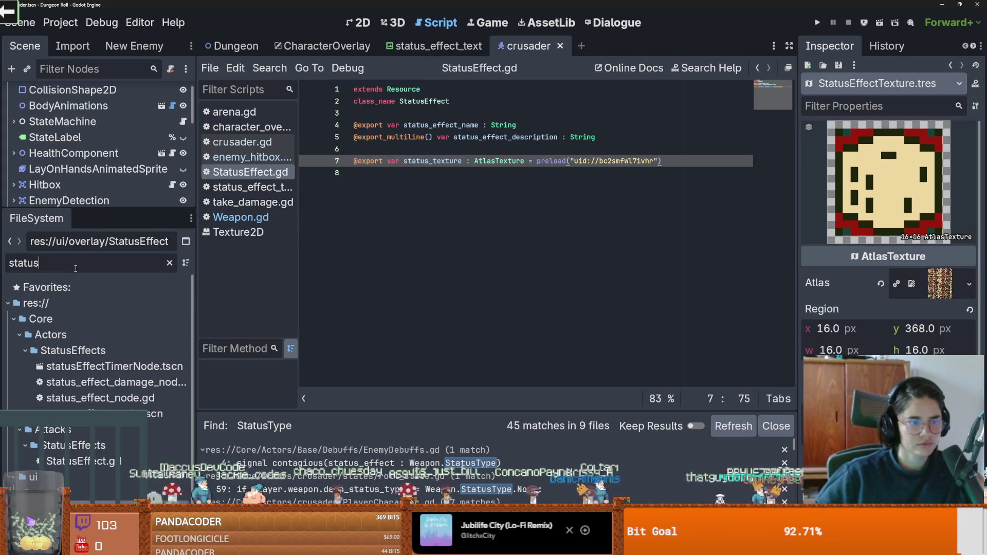
double_click(72, 267)
text(f)
key(BackSpace)
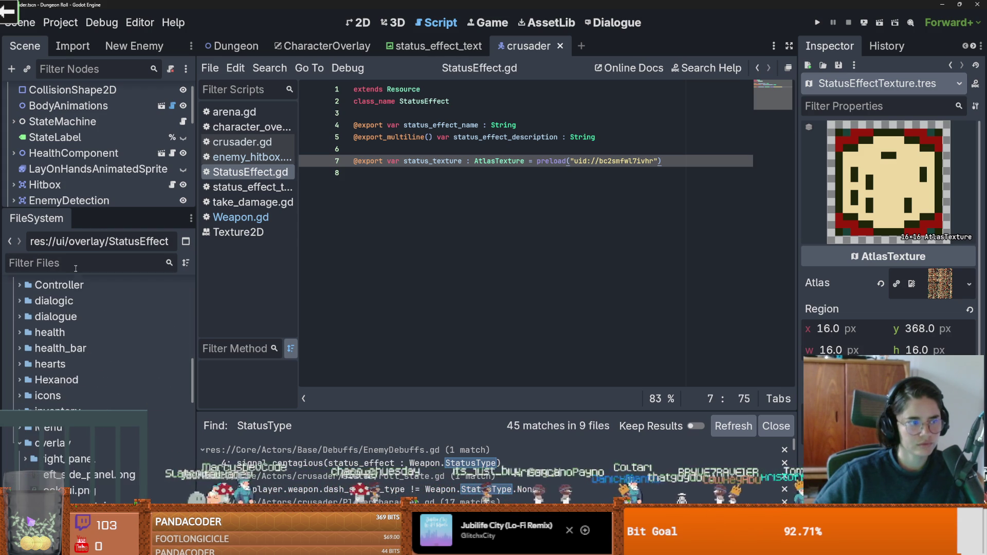
scroll(50, 399, down, 2)
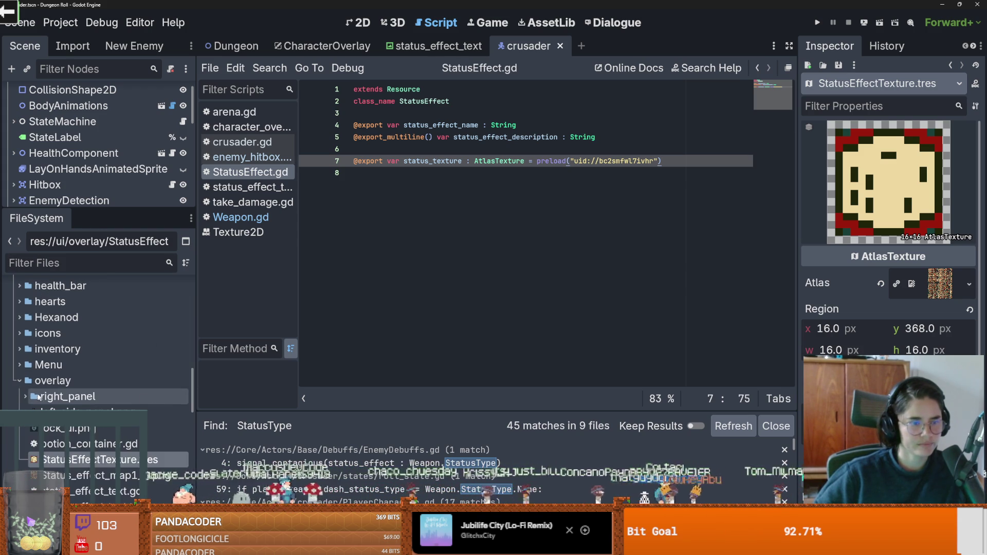
scroll(51, 391, up, 5)
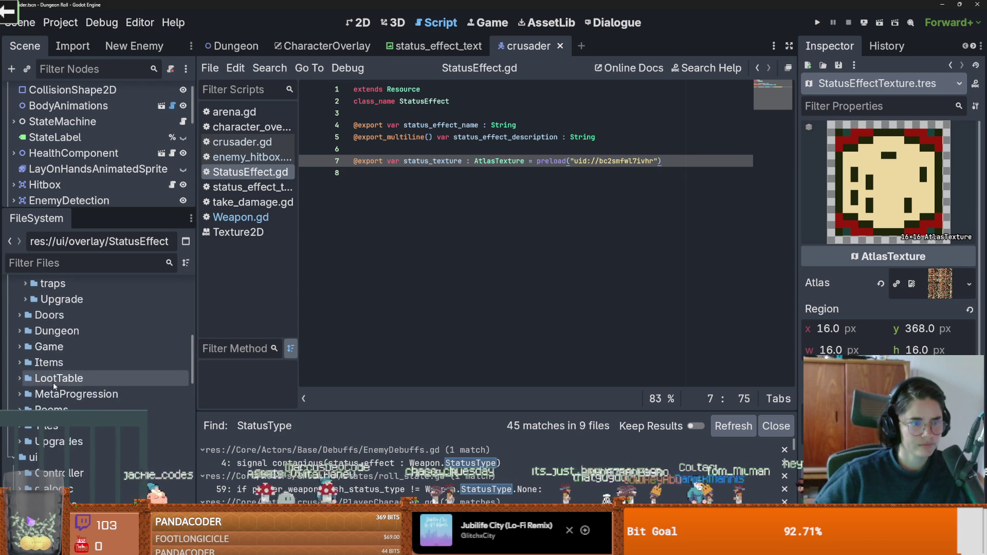
scroll(54, 386, up, 3)
click(66, 345)
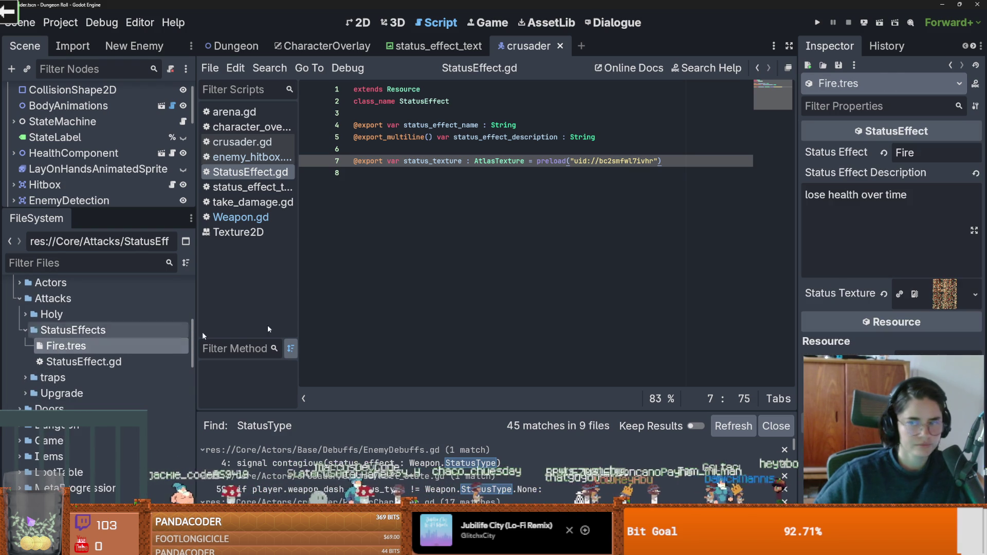
click(924, 302)
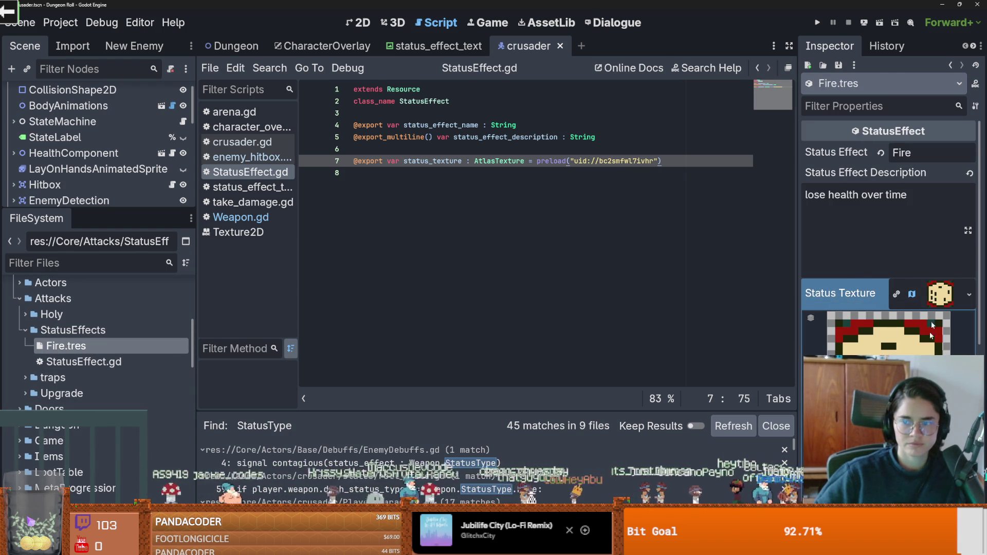
scroll(933, 309, down, 2)
click(890, 366)
Step: In the maximized Region Editor, select the flame icon cell as Fire's texture region
scroll(454, 325, down, 4)
scroll(452, 325, up, 3)
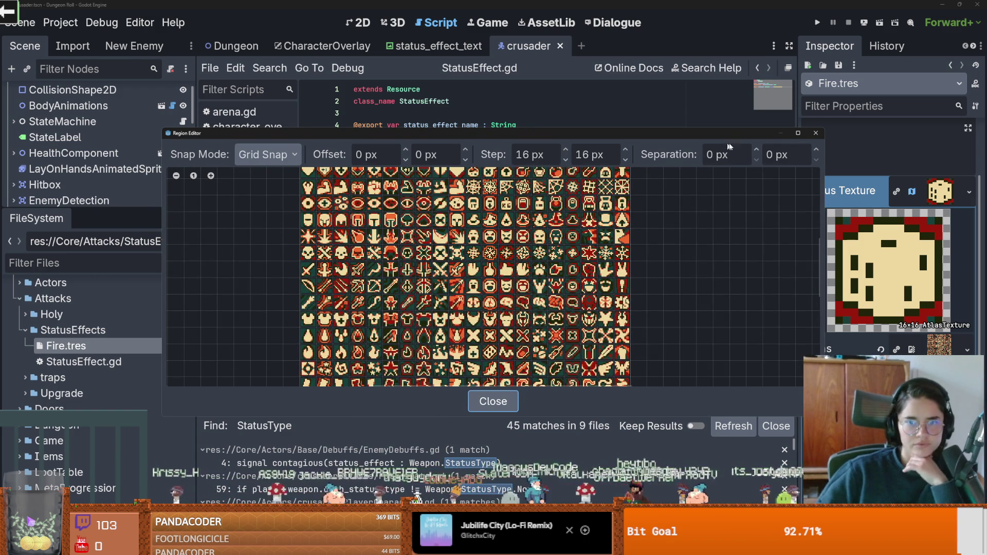
click(797, 135)
scroll(268, 165, up, 2)
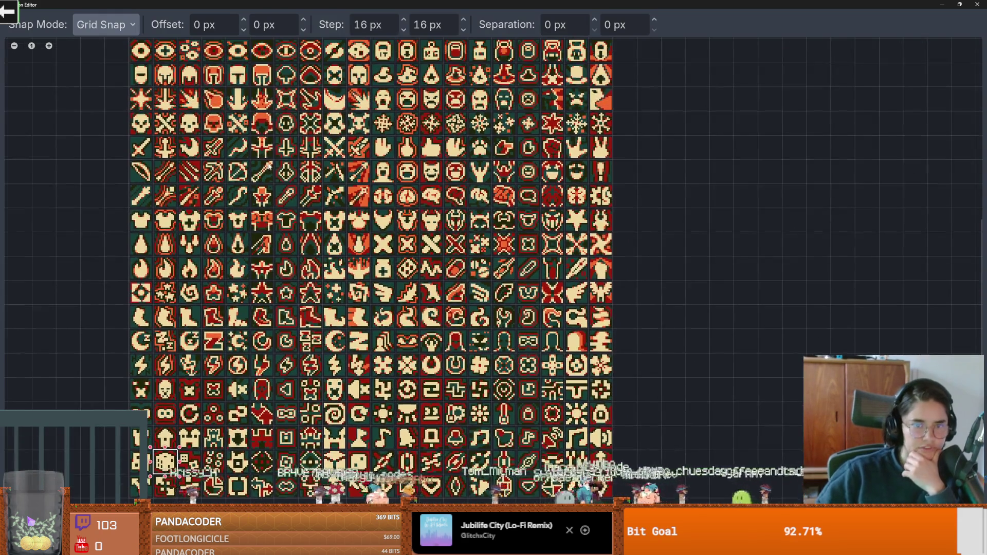
scroll(269, 164, up, 2)
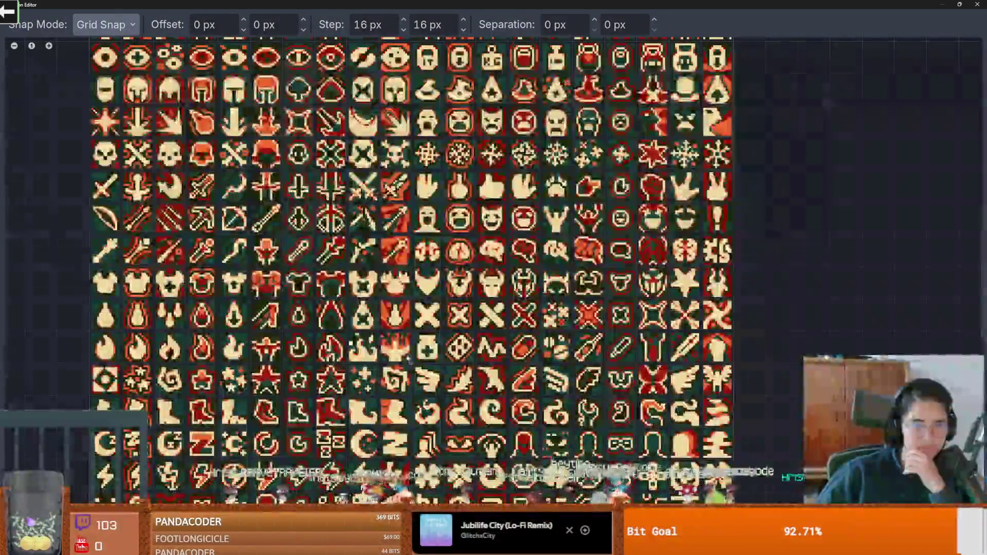
click(395, 344)
scroll(463, 252, up, 4)
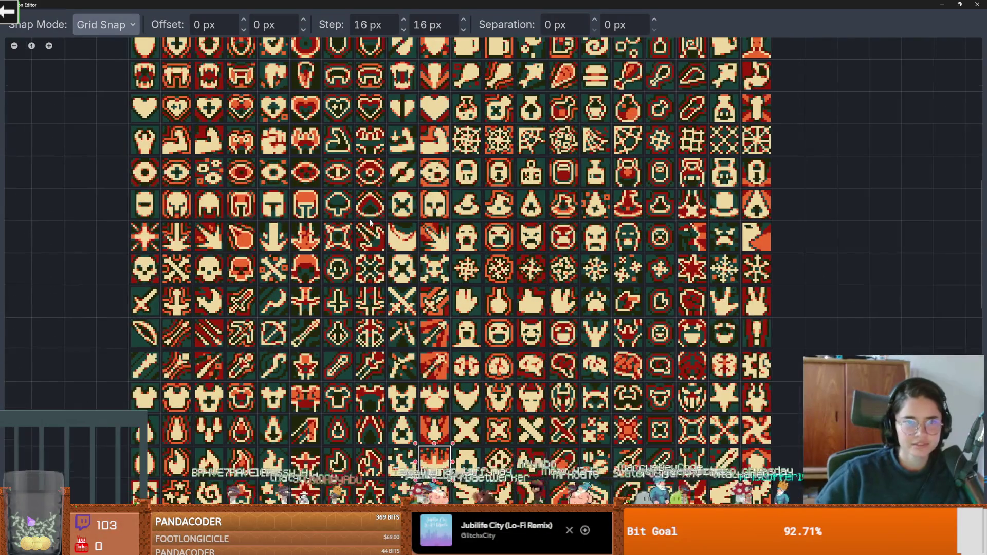
scroll(444, 211, up, 3)
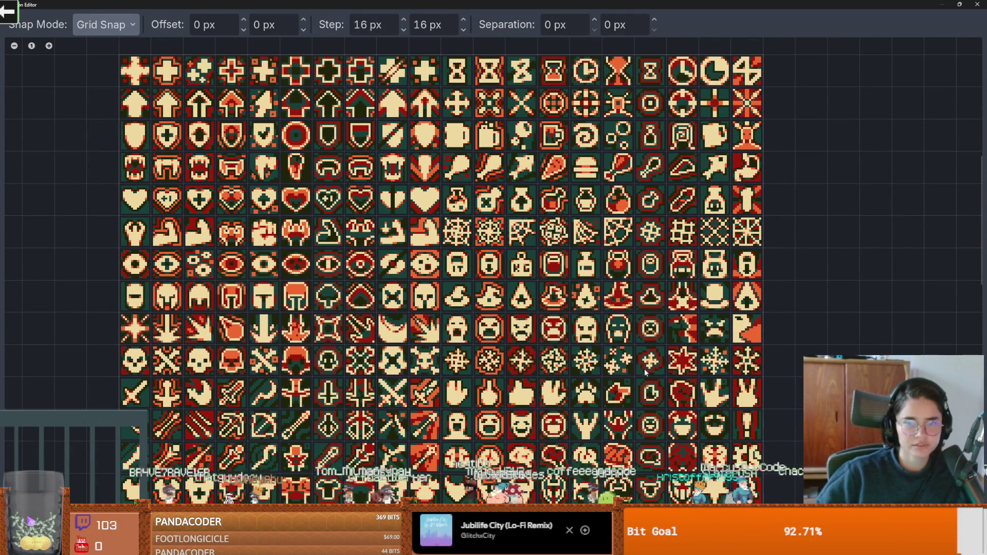
click(976, 5)
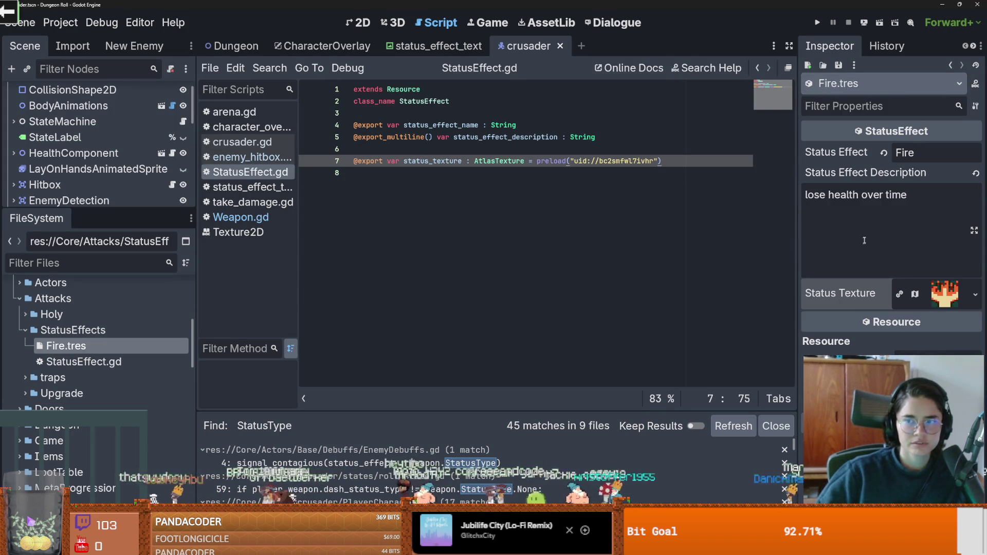
right_click(71, 335)
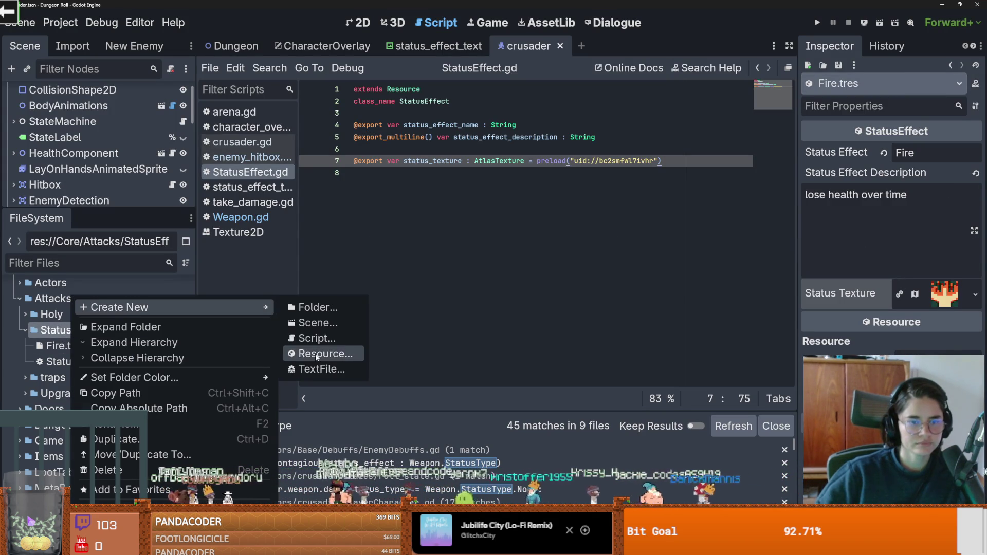
Step: Create another StatusEffect resource in StatusEffects, saved as Holy.tres
click(60, 348)
click(60, 348)
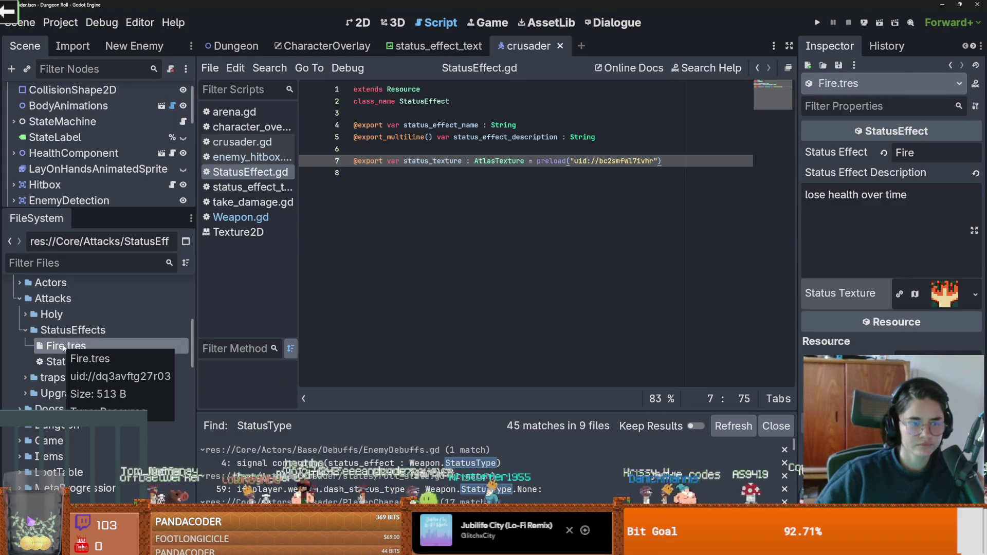
right_click(66, 332)
mouse_move(242, 308)
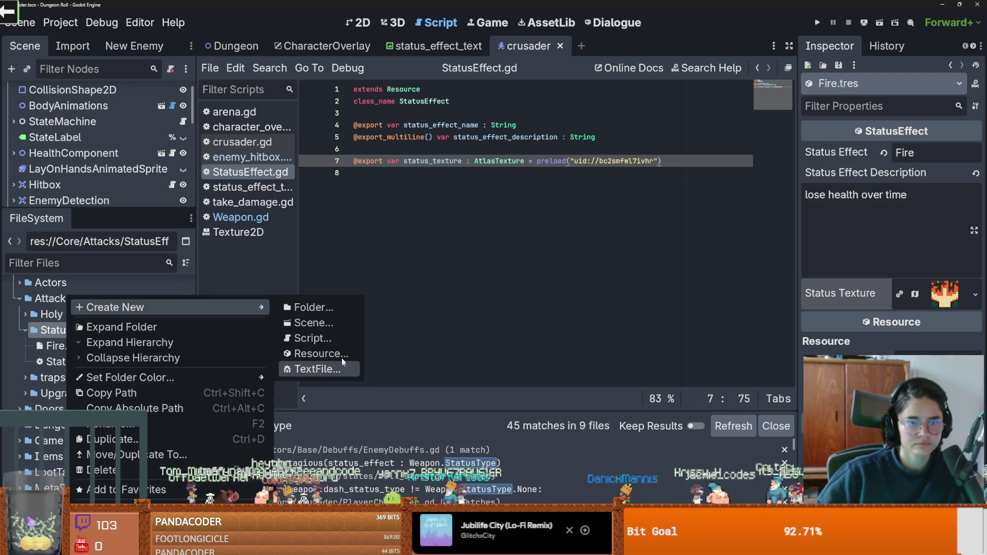
click(329, 355)
key(BackSpace)
text(u)
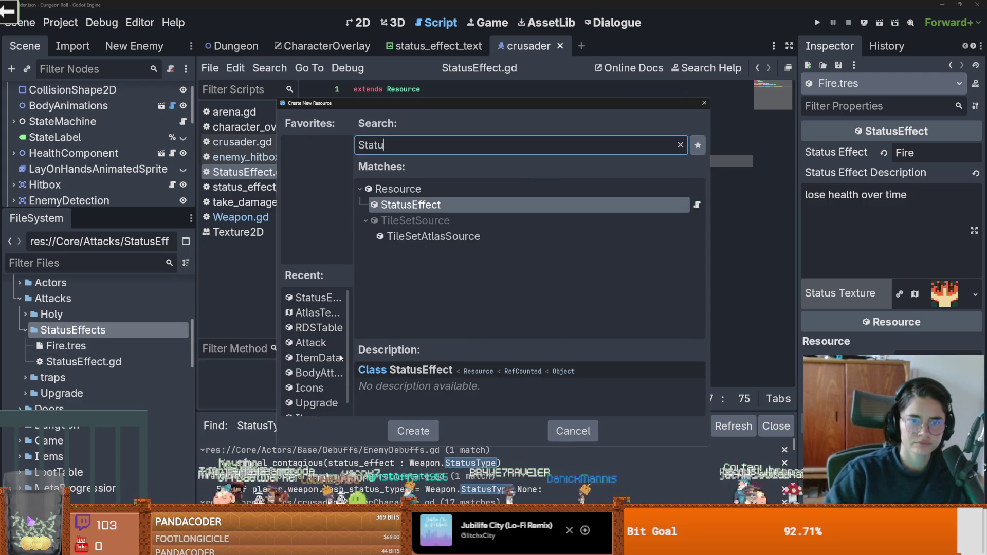
key(Return)
text(Holy)
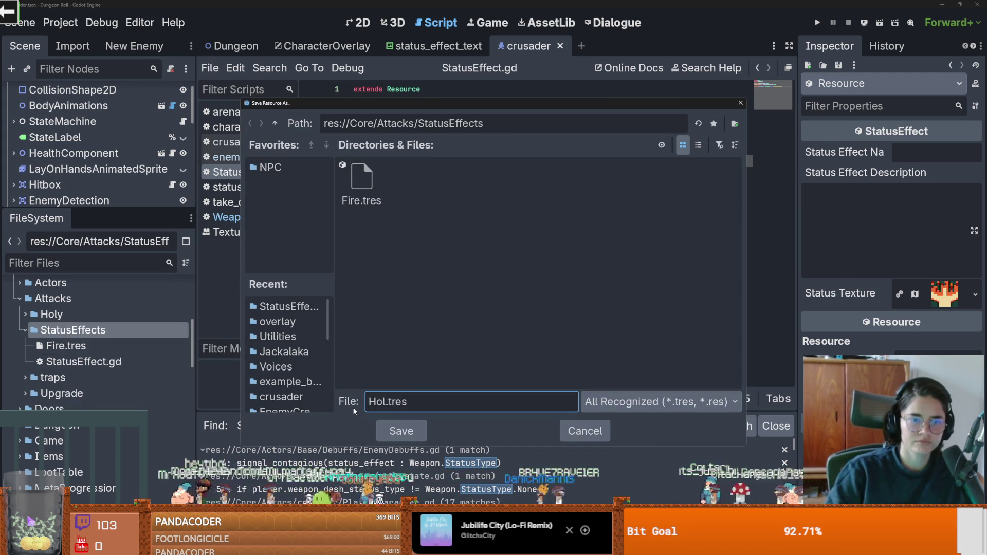
key(Return)
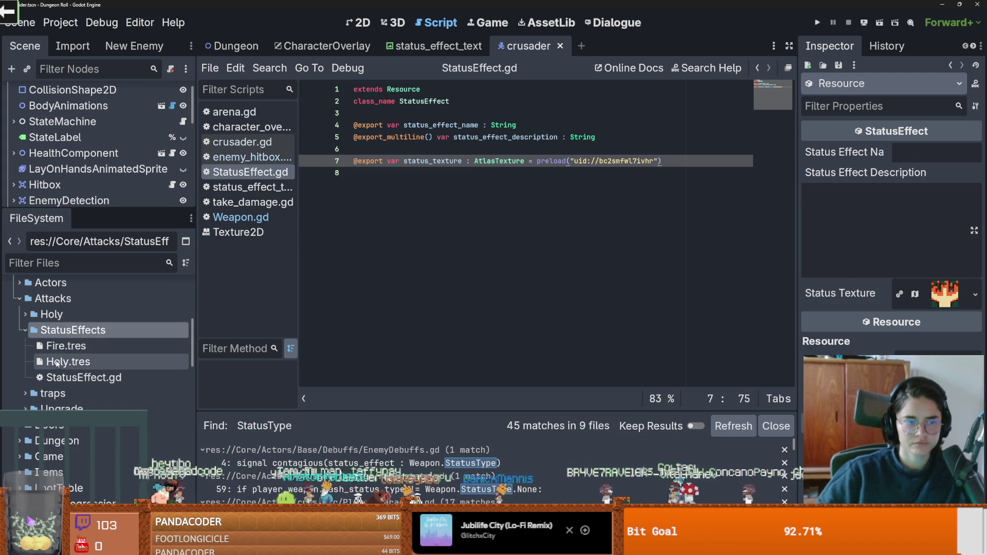
Step: Rename Holy.tres to Stun.tres
right_click(57, 361)
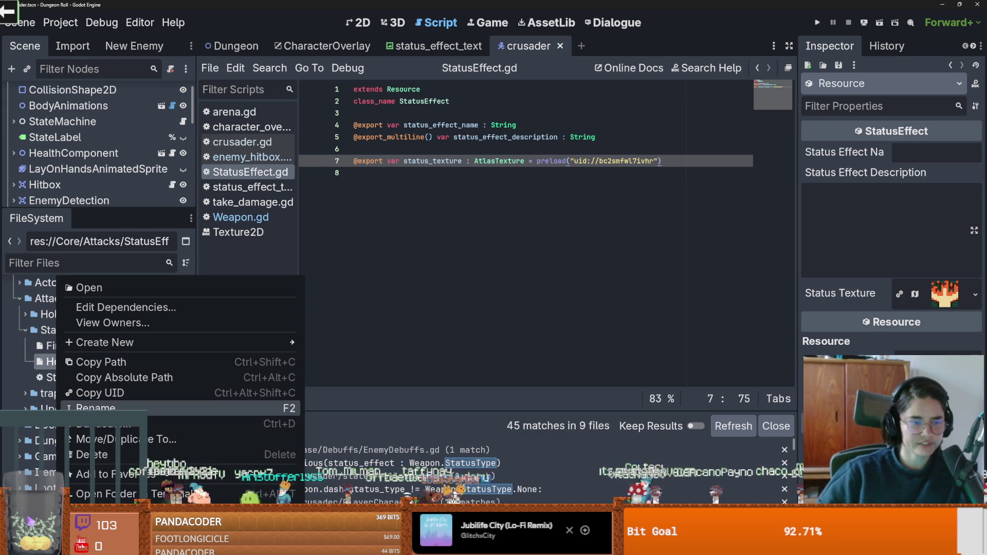
click(123, 409)
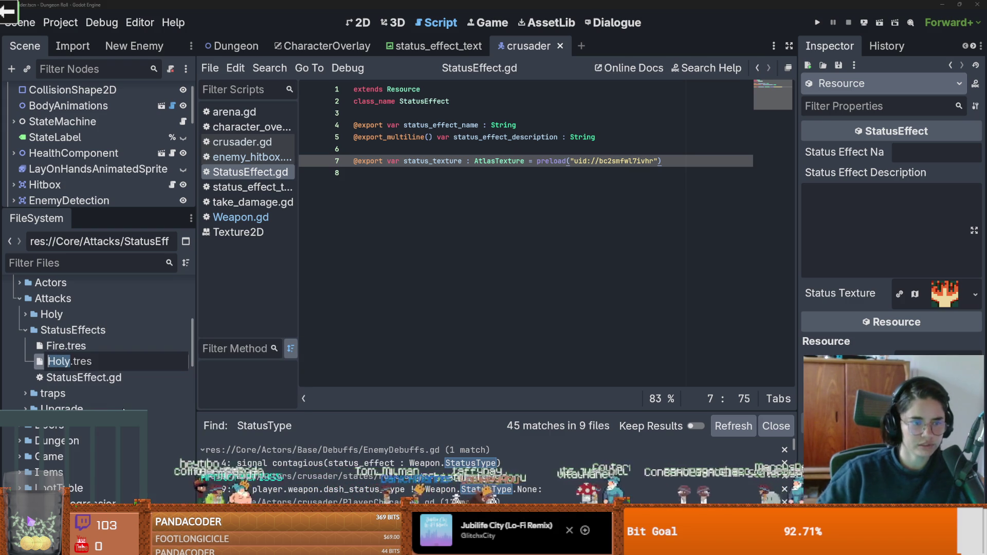
text(Stun)
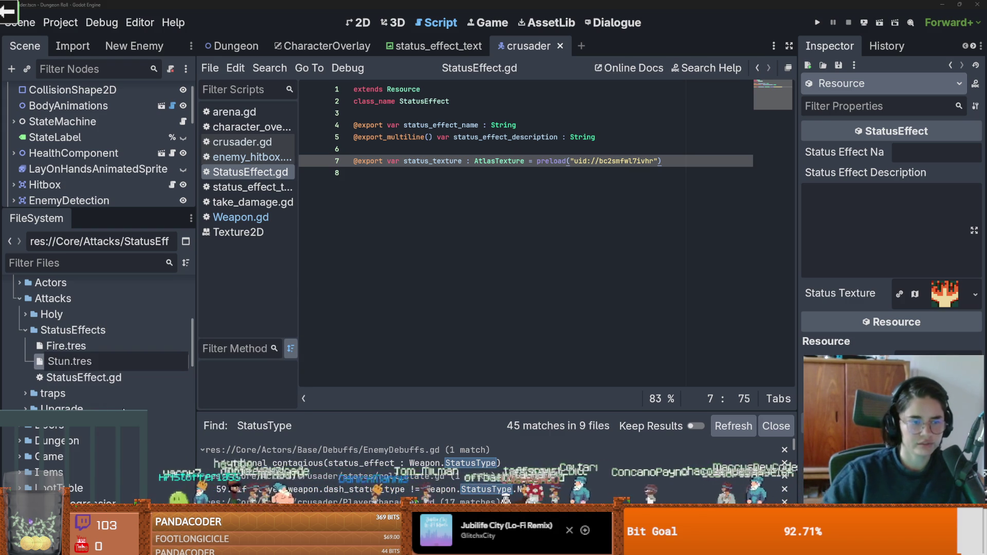
key(Return)
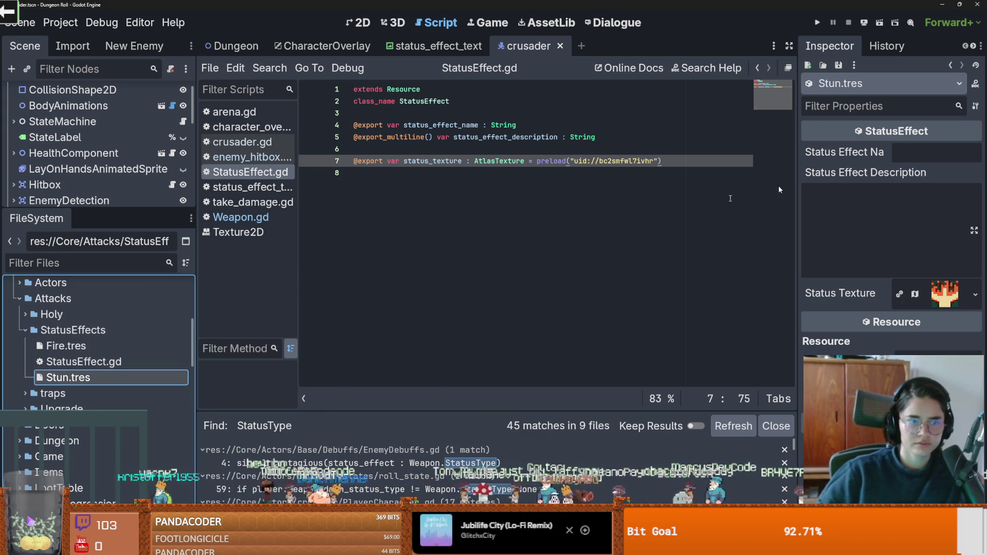
click(907, 154)
text(Stun)
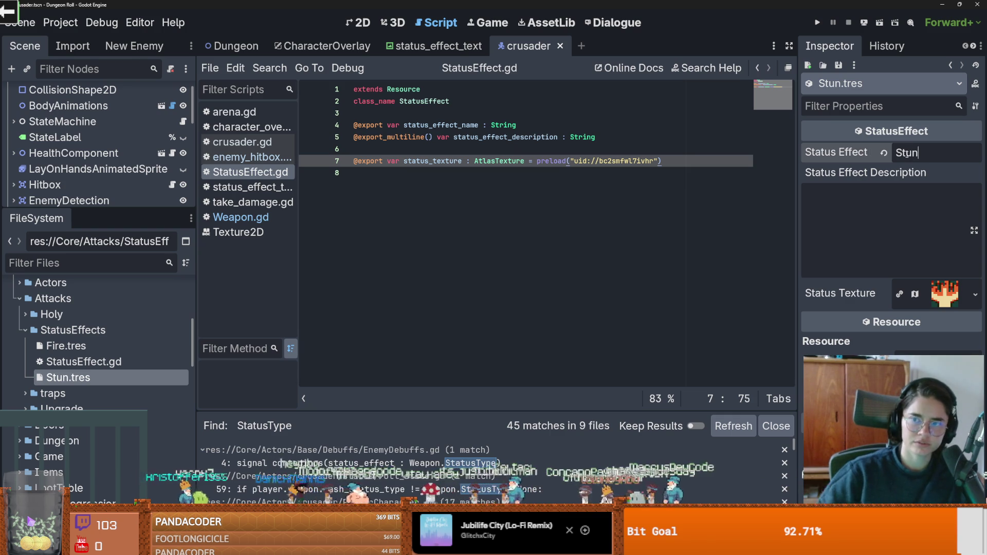
Step: Give Stun the description "Can't move" and the orange arrow icon region
click(875, 206)
text(Can't move)
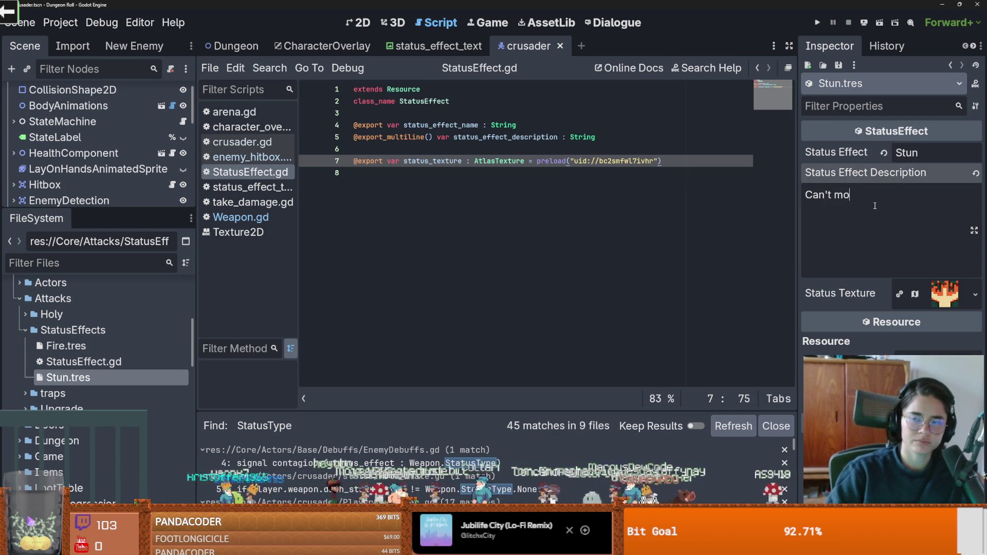
click(955, 289)
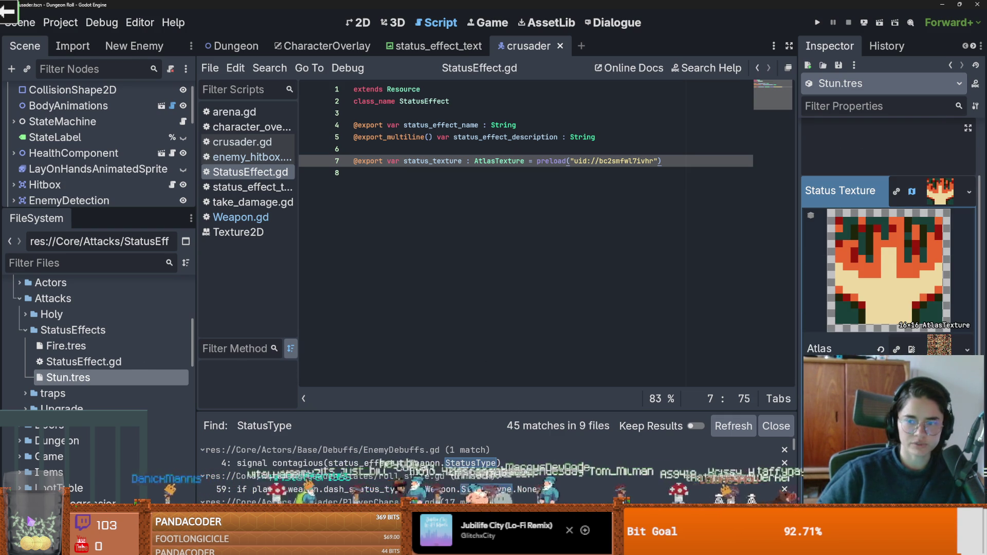
click(890, 370)
click(478, 240)
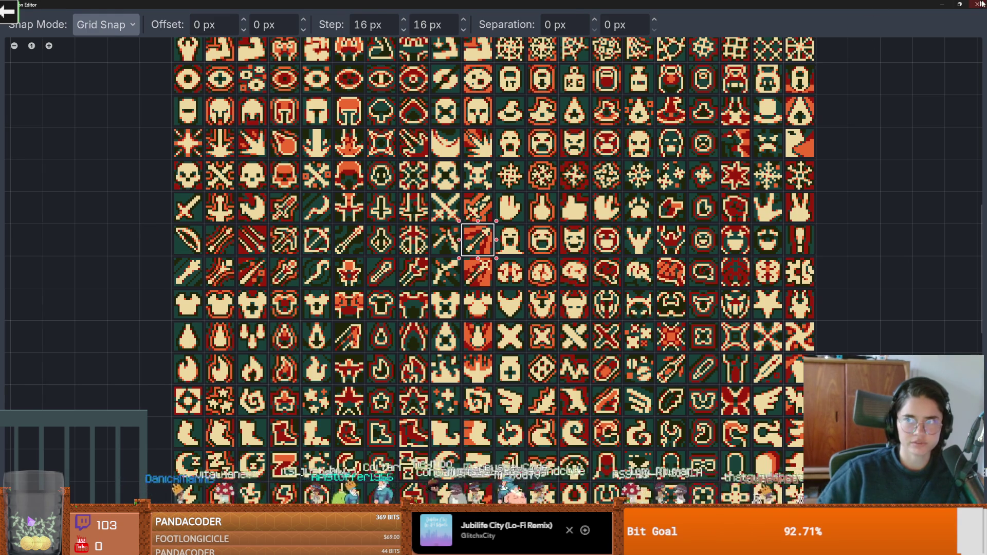
click(977, 4)
click(951, 186)
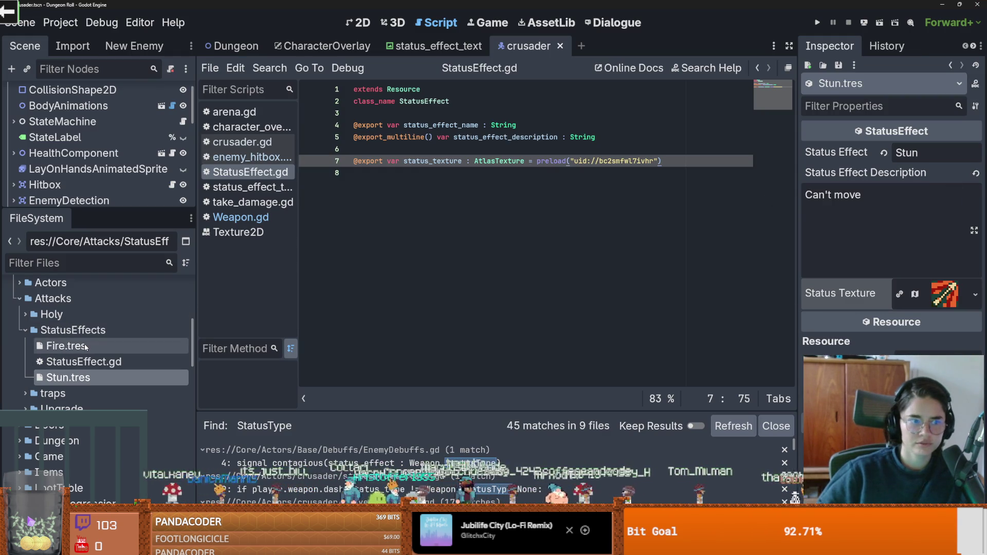
Step: Compare Fire's and Stun's icons, then choose Make Unique on Fire's status texture
click(66, 345)
click(68, 378)
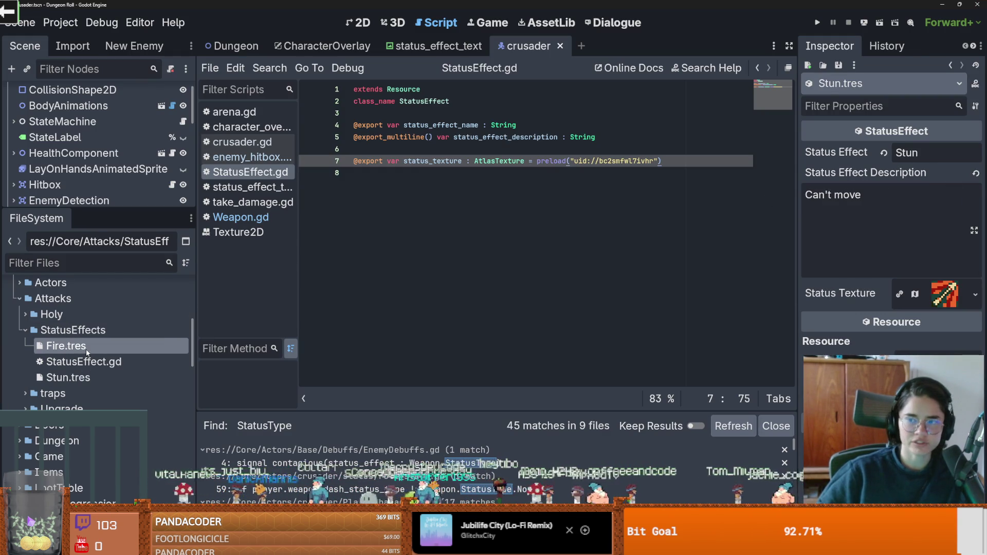
click(66, 346)
click(976, 297)
click(875, 411)
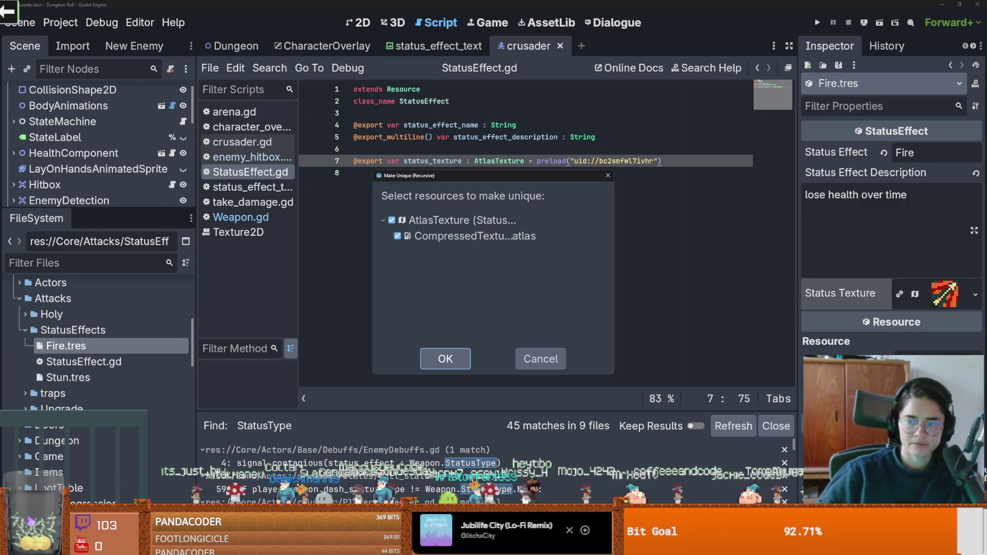
Step: Make Fire's status texture unique, then make Stun's status texture unique too
click(443, 356)
click(68, 377)
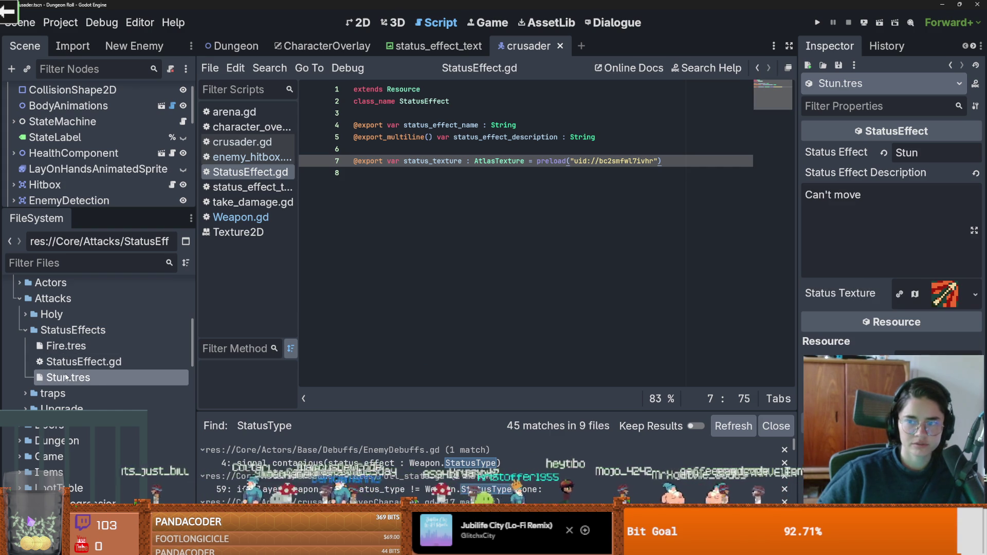
click(975, 294)
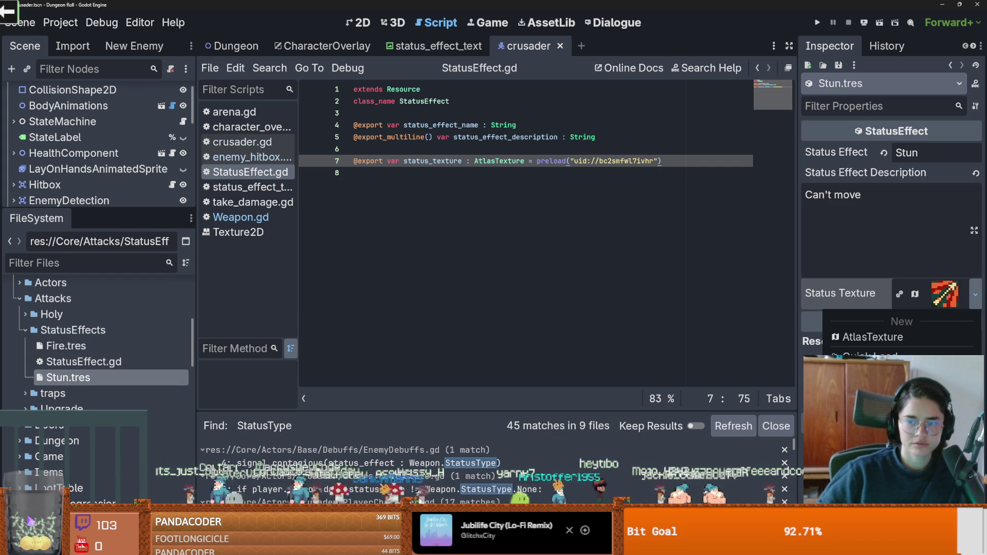
click(874, 396)
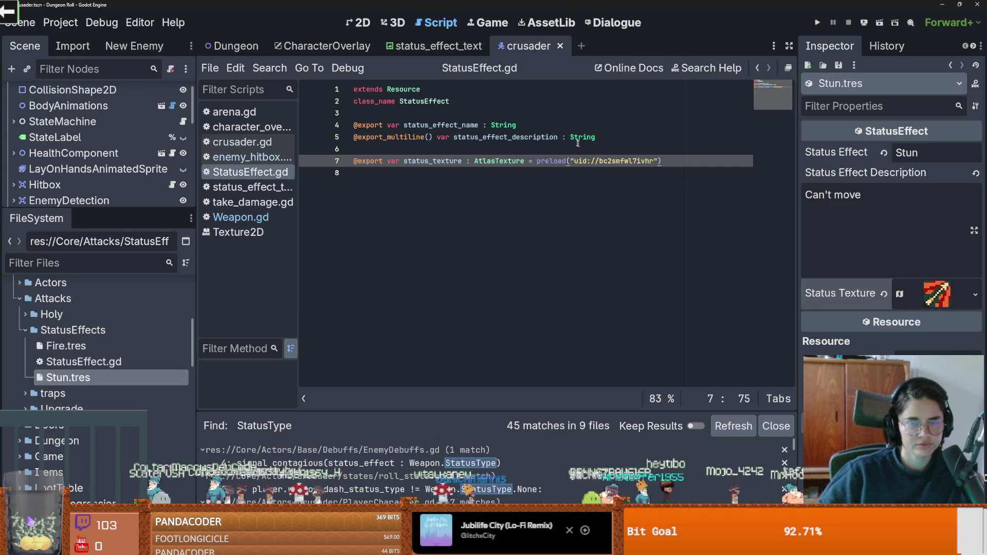
Step: Delete the '= preload(...)' default from line 7 of StatusEffect.gd and save
drag(686, 153, 528, 160)
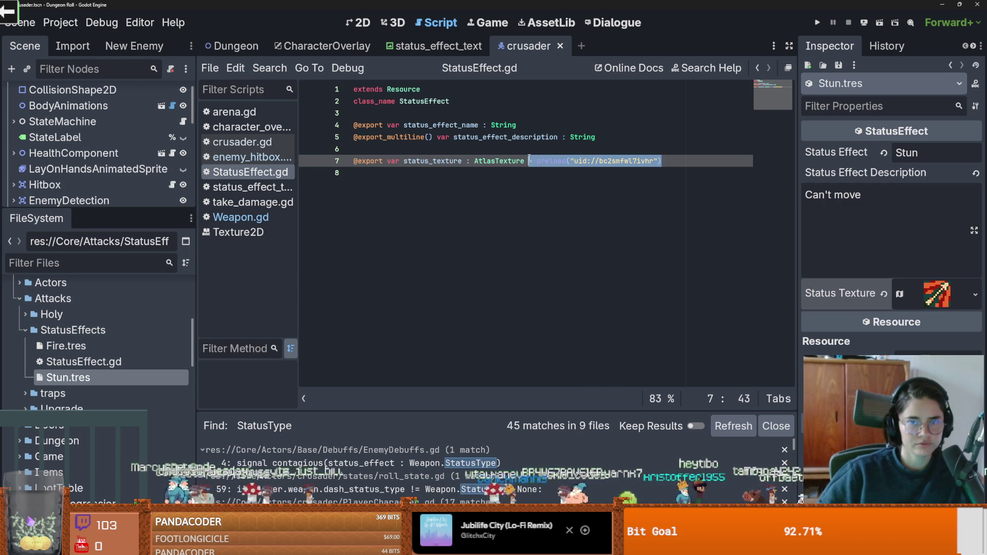
key(BackSpace)
key(ctrl+s)
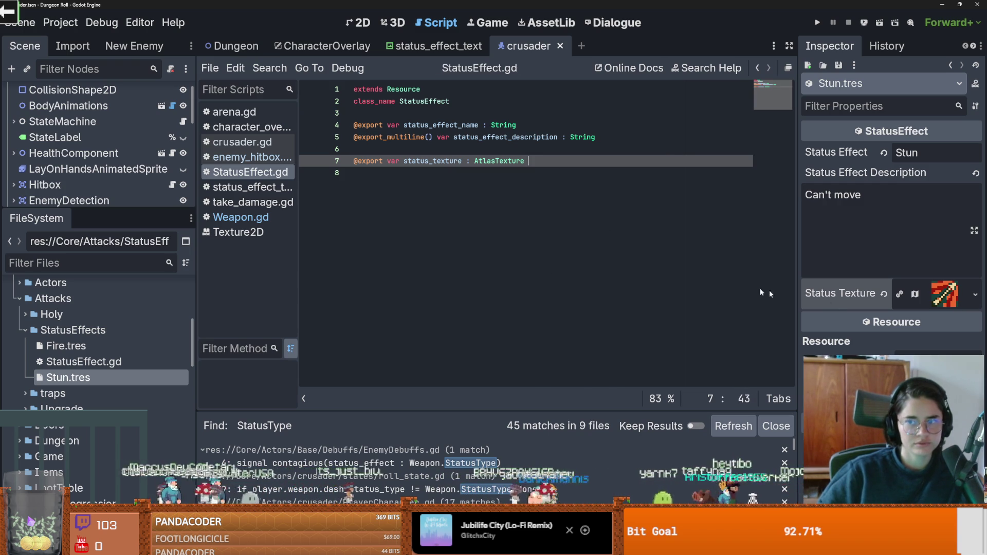
Step: Confirm Stun's icon region in its status texture's Region Editor
click(957, 301)
click(889, 380)
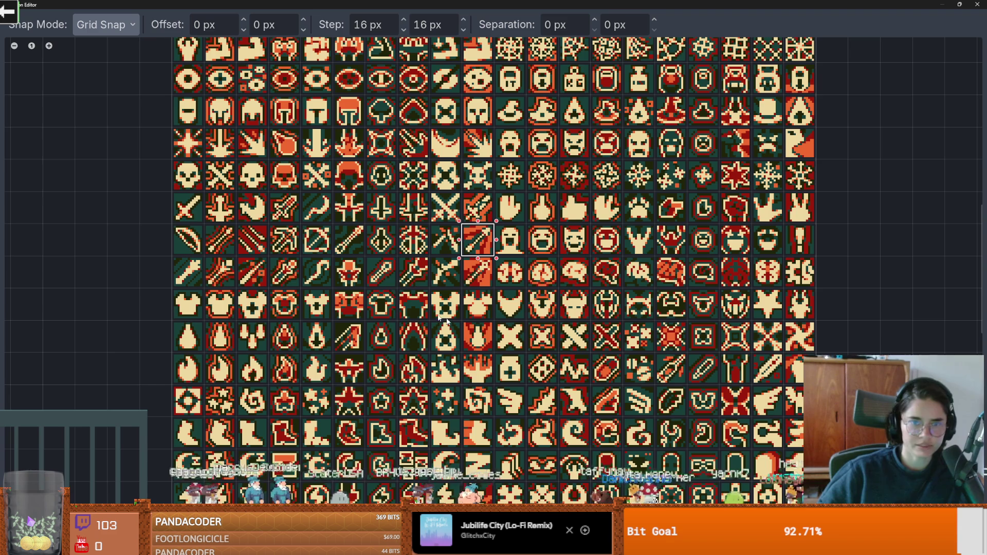
scroll(407, 299, down, 1)
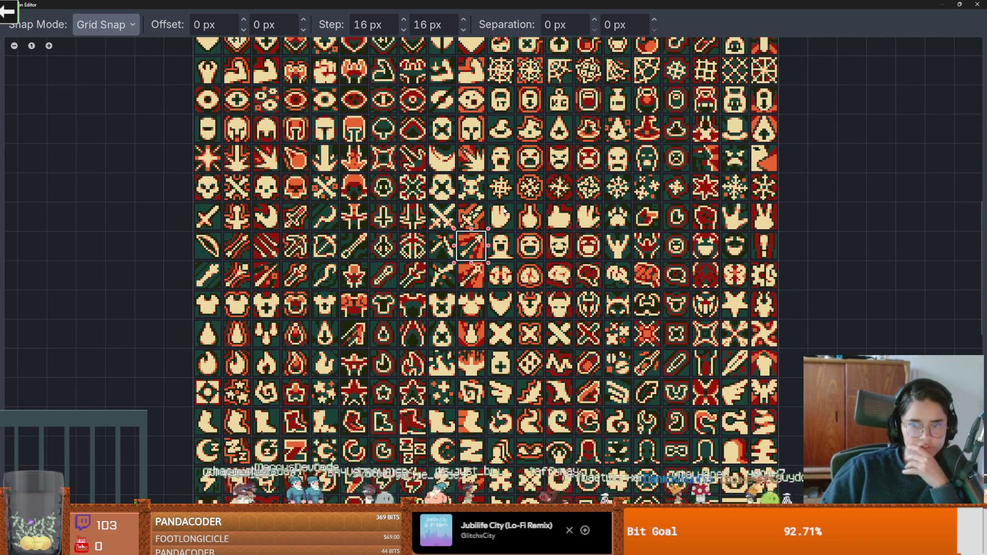
scroll(484, 252, up, 1)
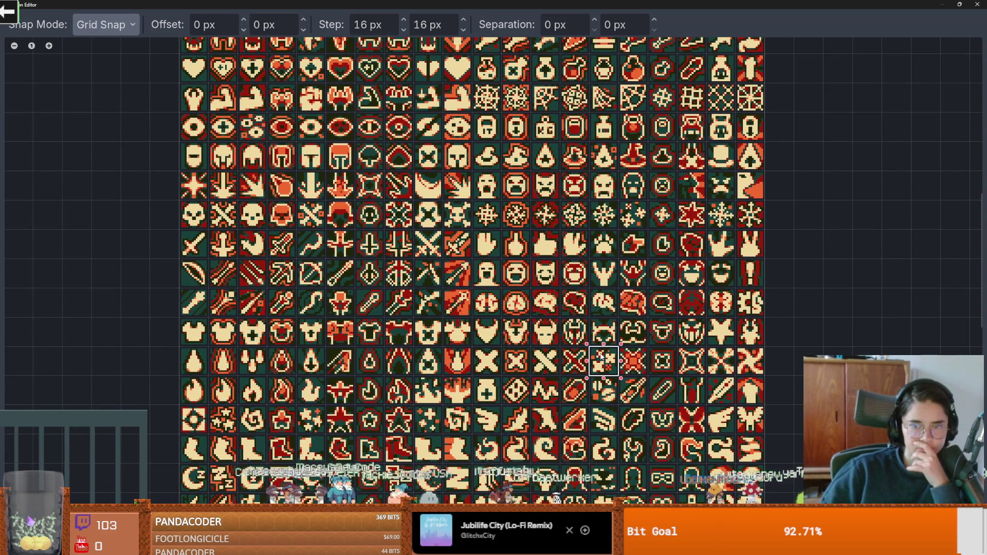
click(984, 6)
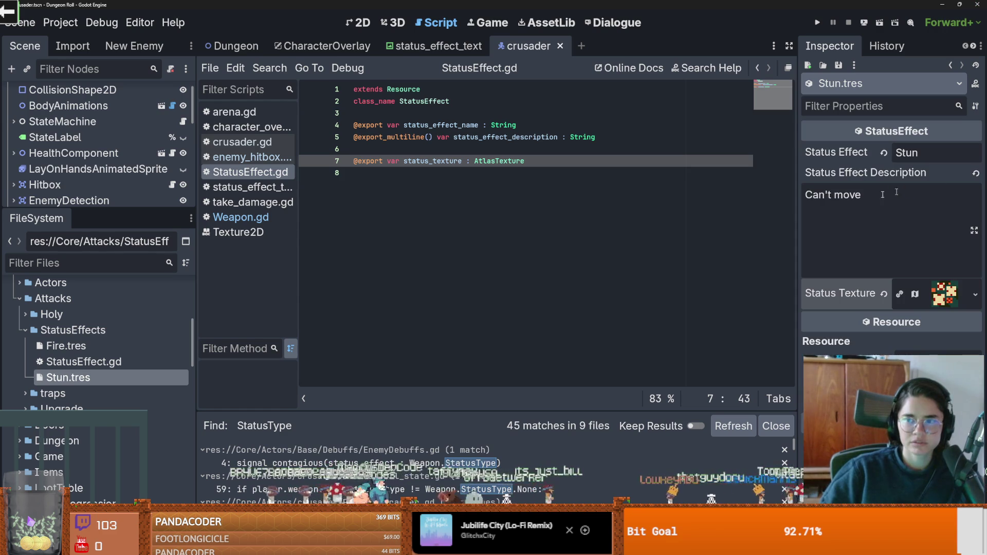
Step: Set Fire.tres's atlas region to the fire icon and save
click(59, 348)
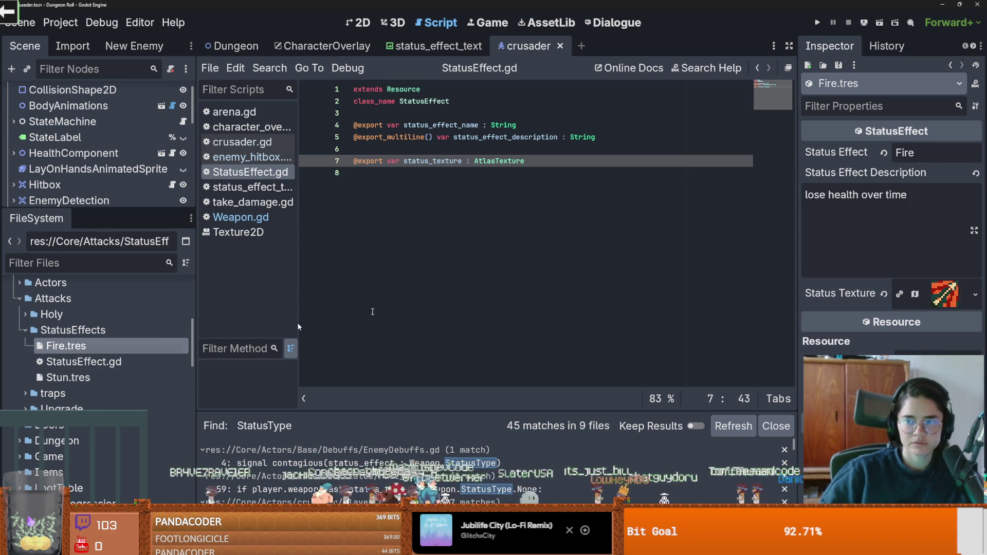
click(975, 298)
click(945, 301)
scroll(892, 236, down, 2)
click(892, 494)
scroll(600, 329, down, 2)
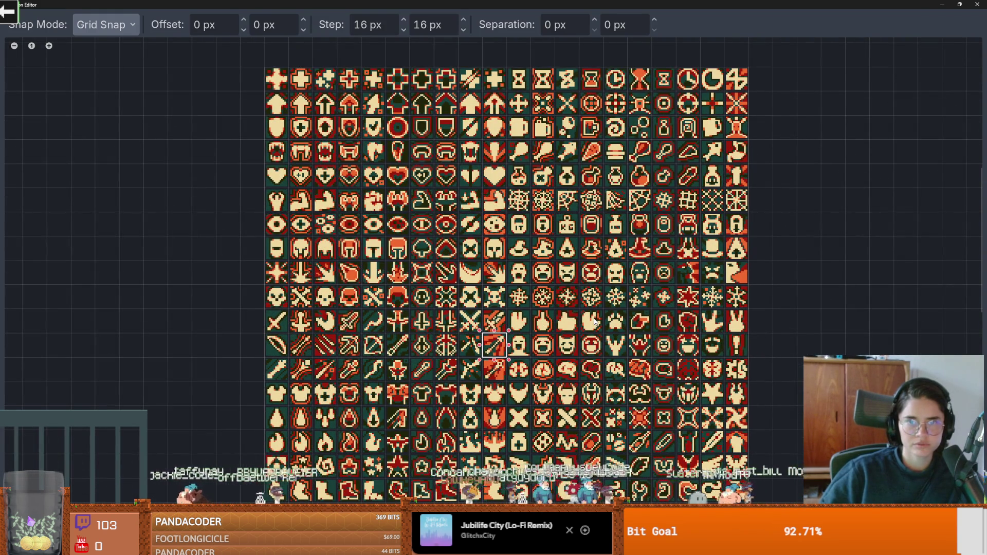
scroll(617, 333, down, 5)
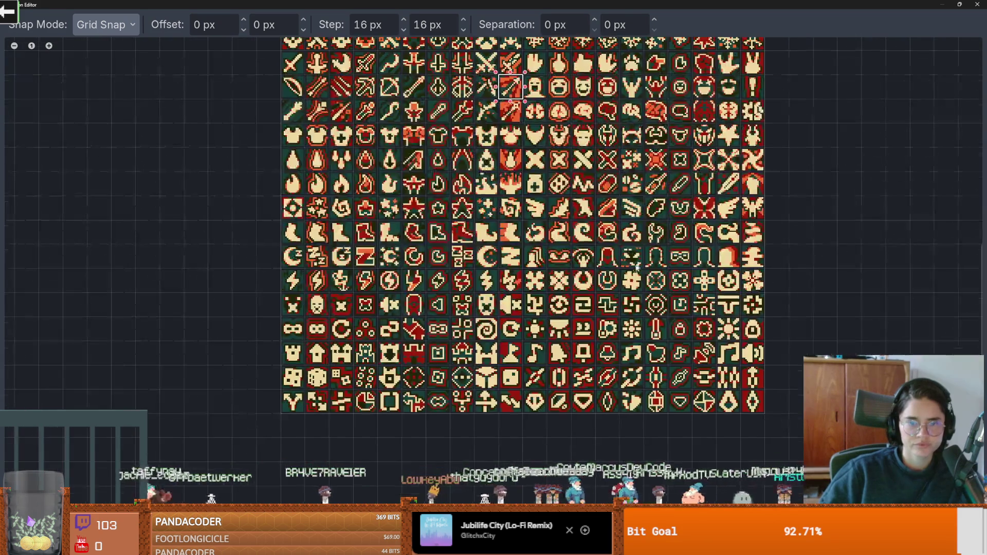
scroll(553, 258, up, 2)
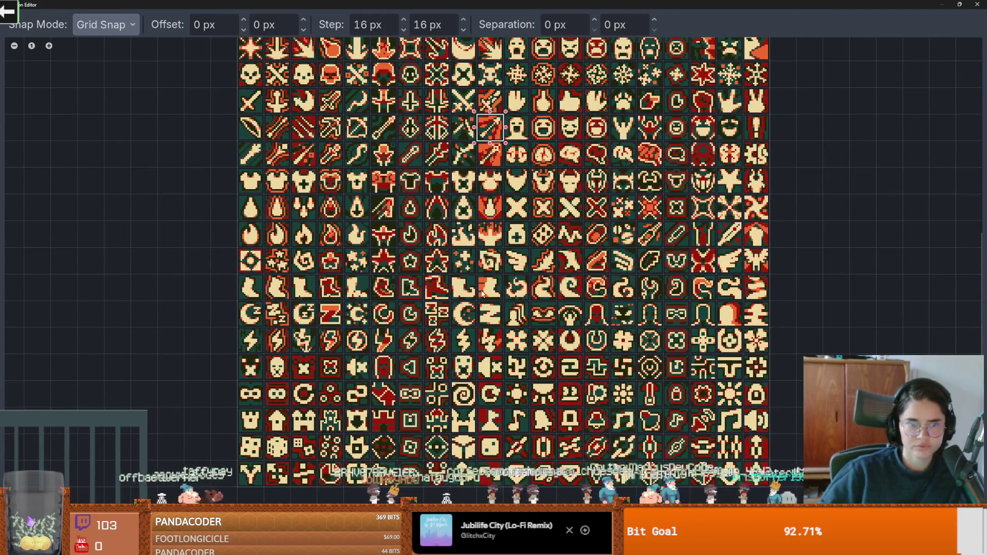
scroll(482, 294, up, 2)
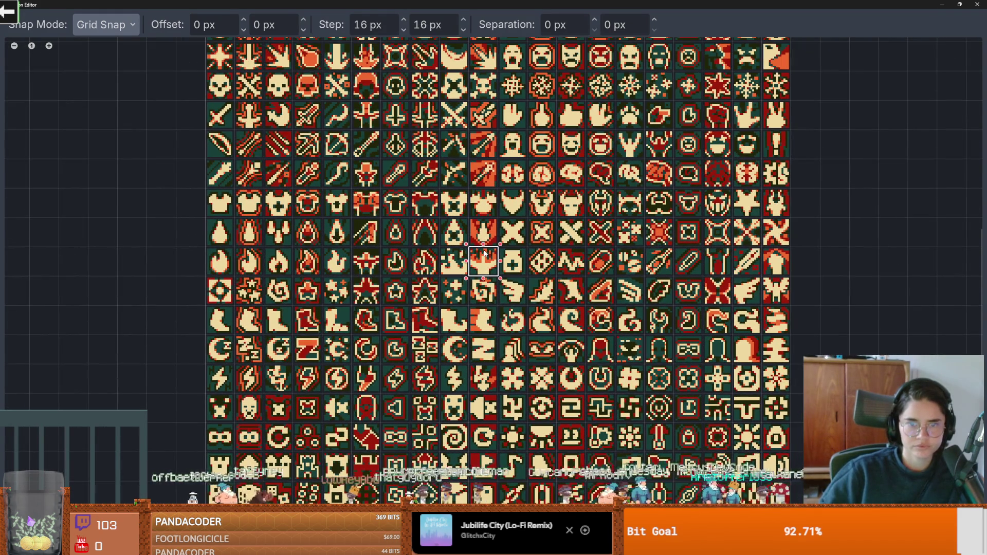
key(Escape)
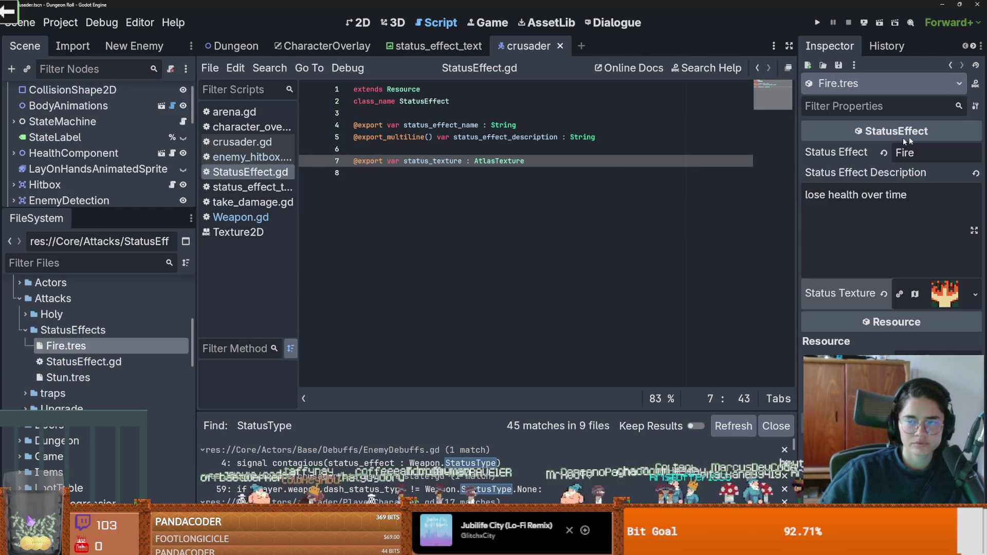
key(ctrl+s)
Step: Recheck Stun and Fire, save, and enlarge the scene tree dock
click(106, 374)
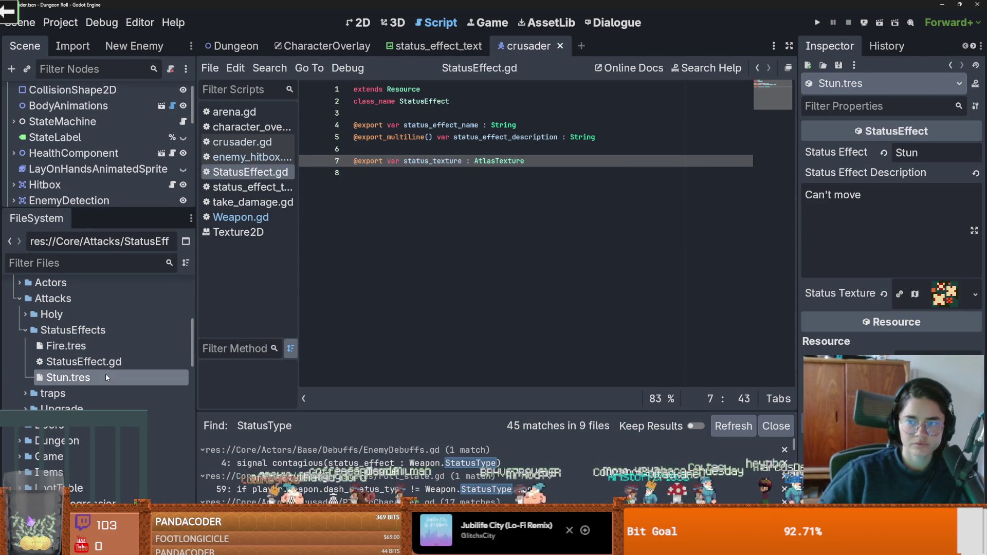
click(76, 346)
key(ctrl+s)
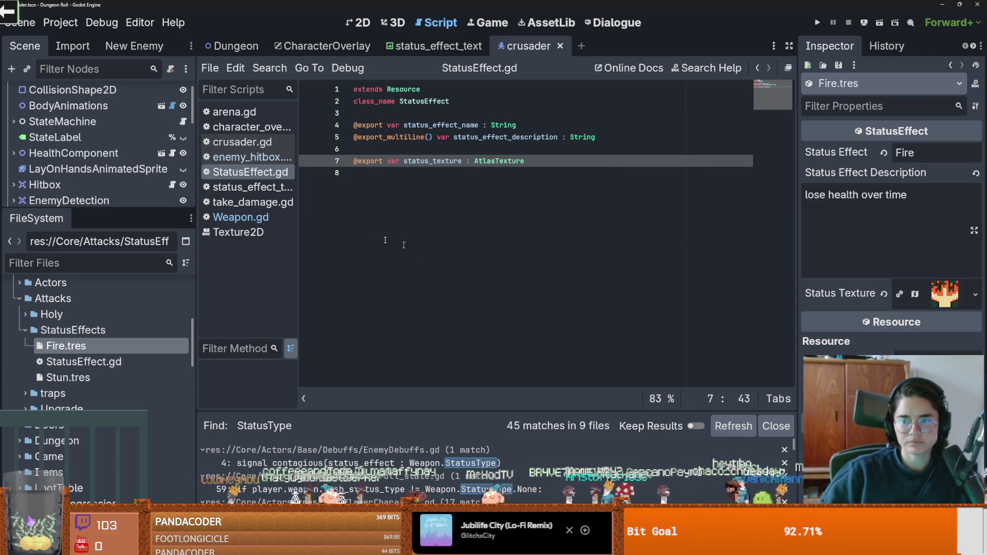
drag(94, 210, 102, 334)
key(ctrl+s)
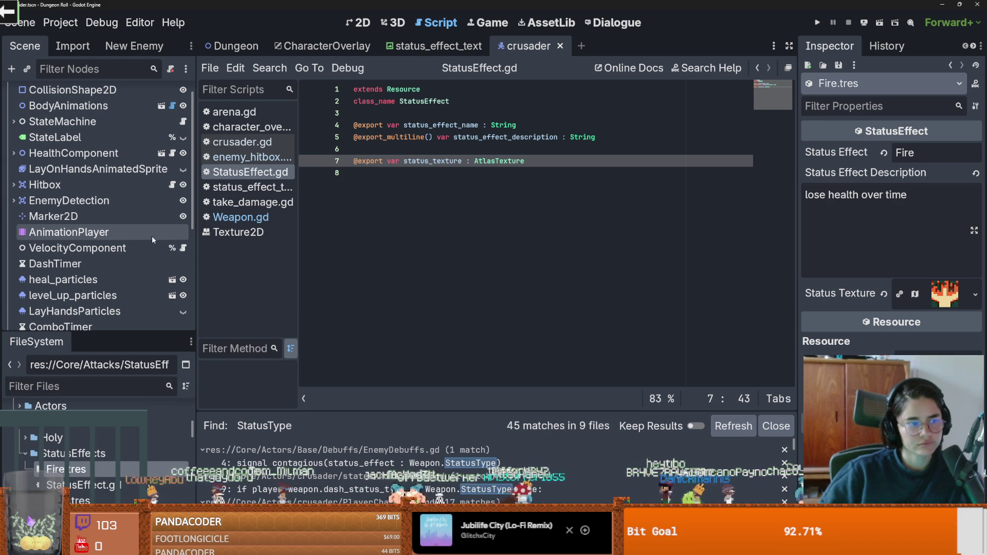
click(436, 245)
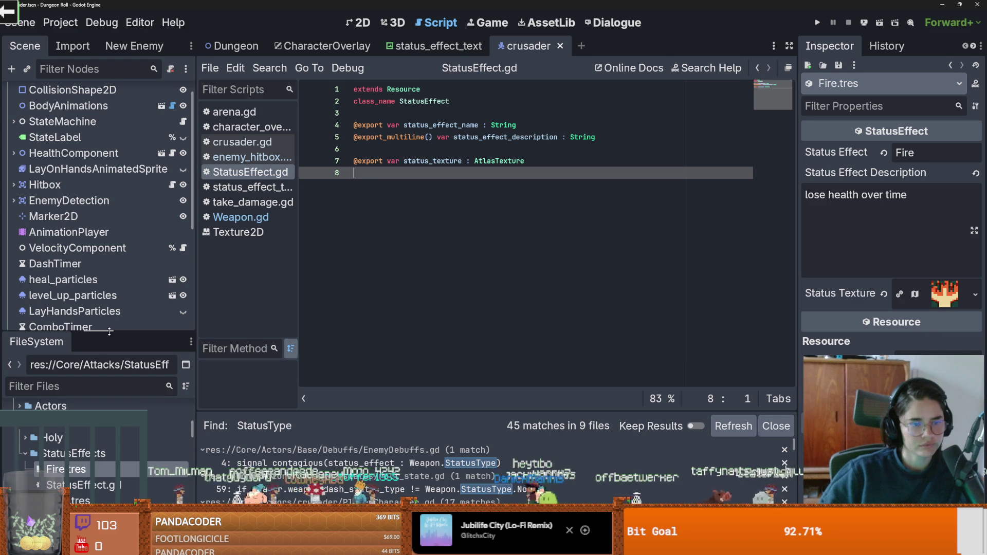
drag(109, 331, 109, 419)
click(433, 45)
Step: Type line 3 as 'var status_effect : StatusEffect'
key(ctrl+s)
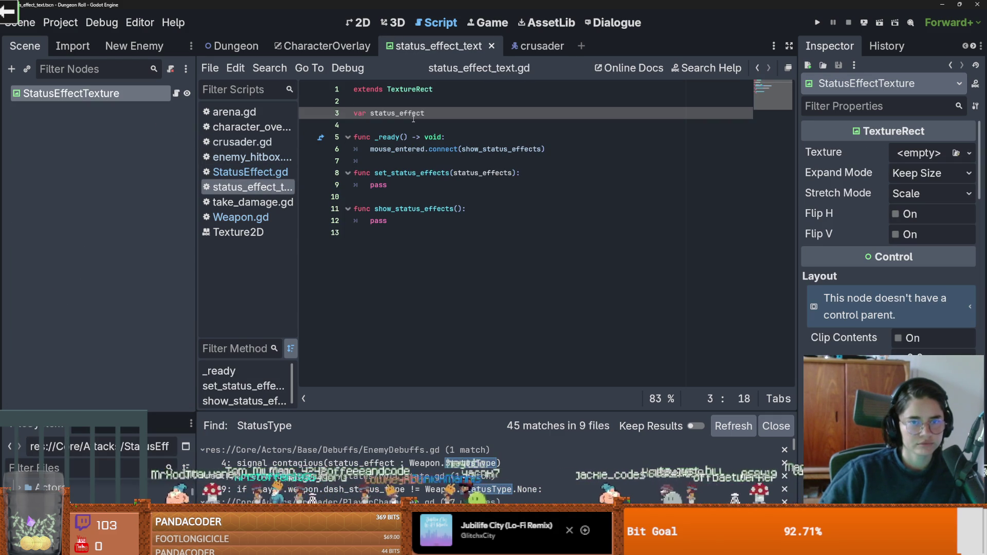
text(s)
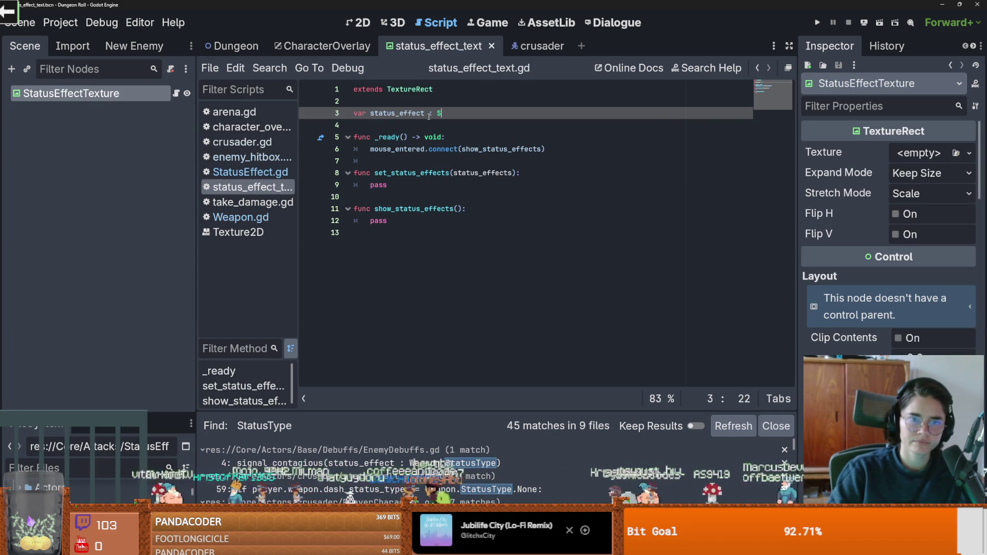
text(tatusEffect)
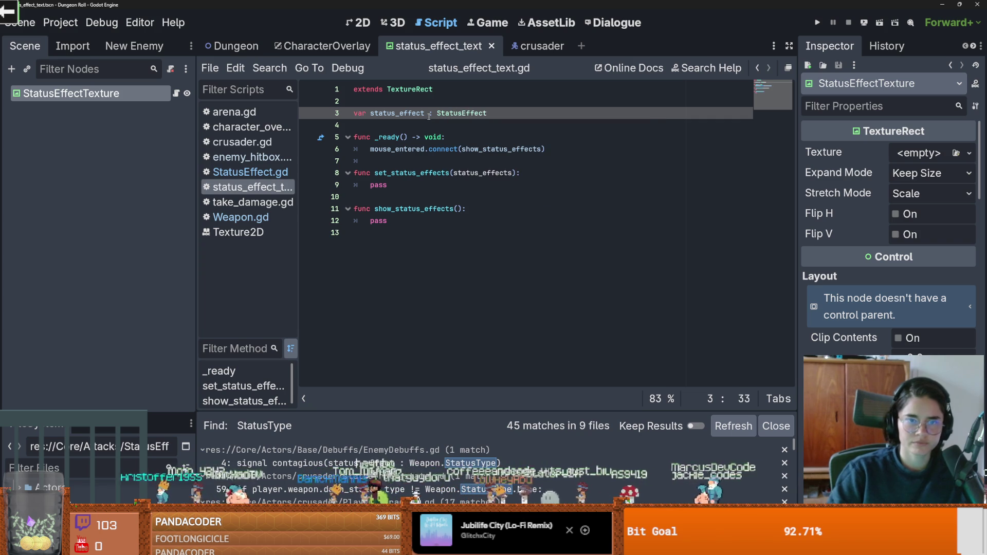
key(Return)
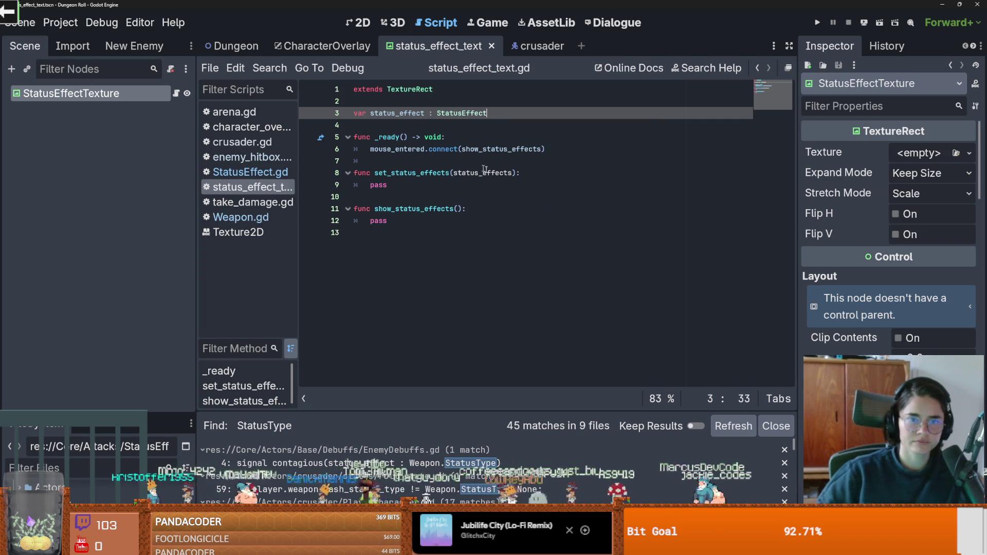
Step: Add the StatusEffect type annotation to set_status_effects' parameter
drag(488, 113, 431, 113)
key(ctrl+c)
click(515, 173)
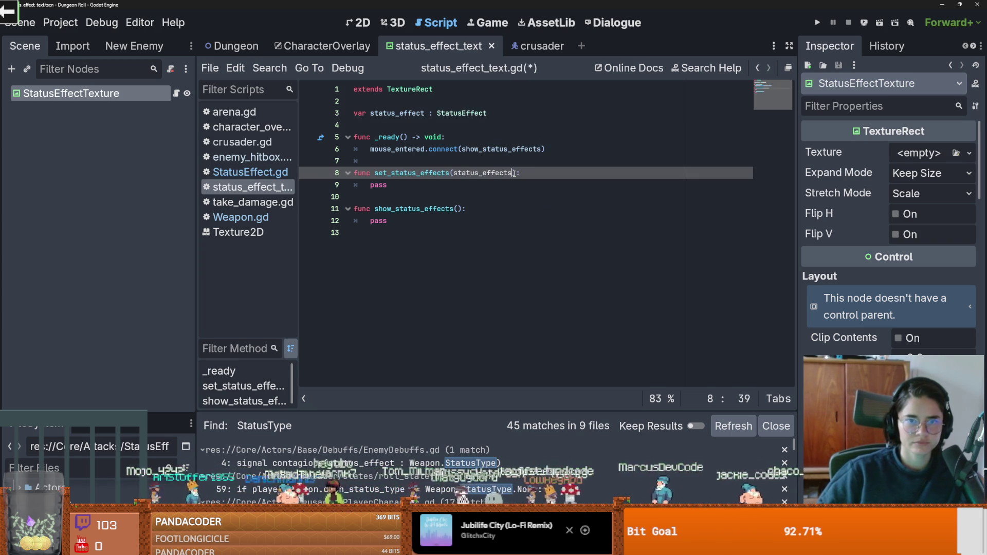
key(ctrl+v)
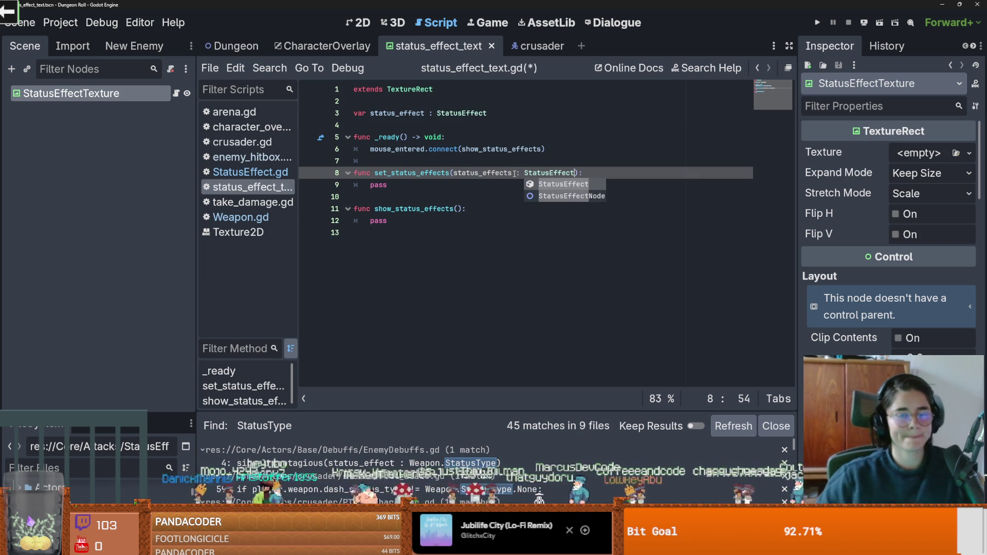
click(479, 165)
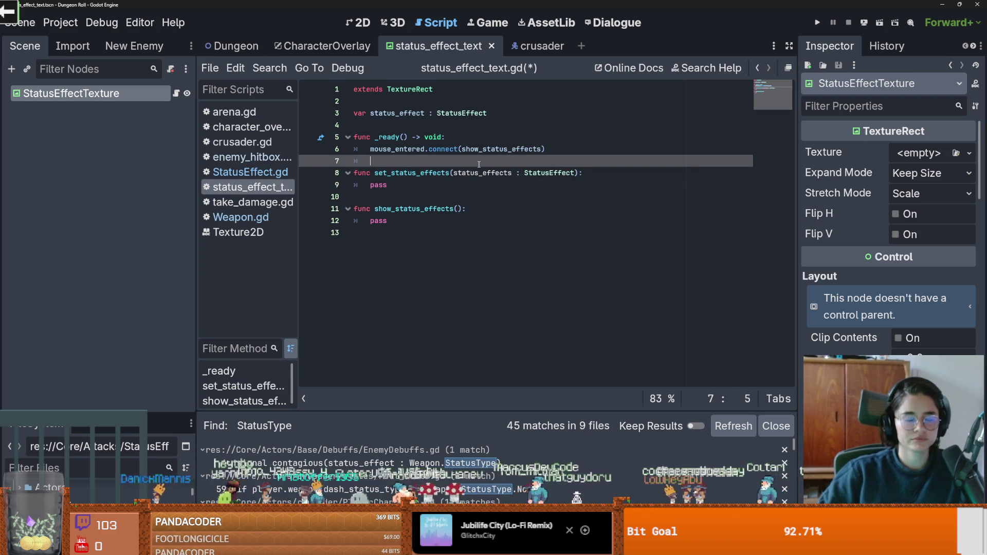
double_click(385, 173)
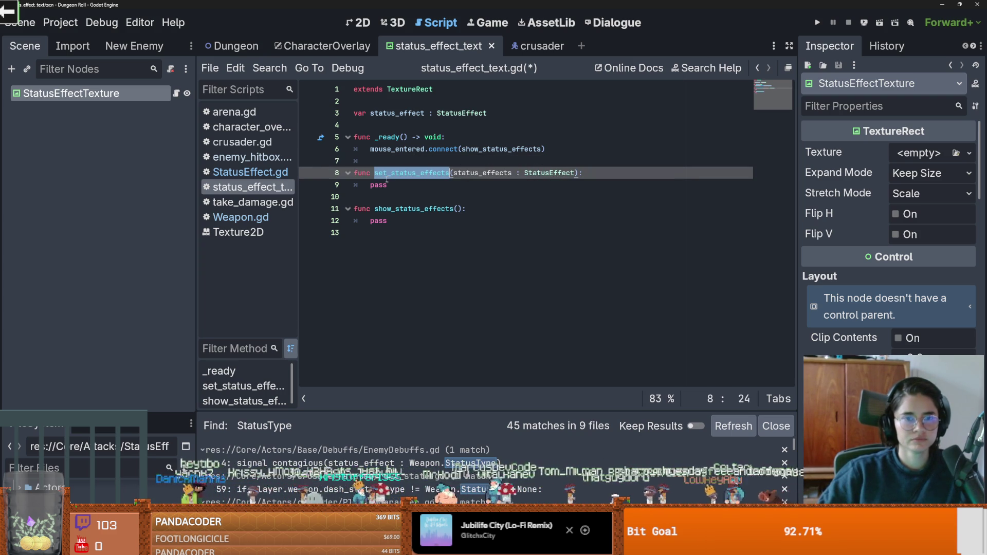
double_click(377, 186)
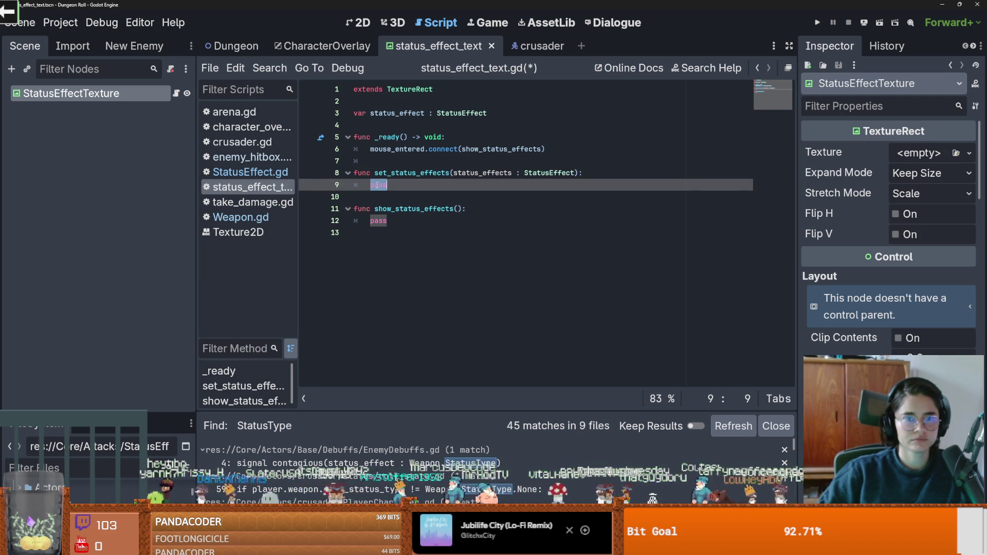
click(358, 22)
Step: Add a Panel child under StatusEffectTexture and move it to the left of the icon
scroll(421, 204, up, 3)
scroll(440, 200, down, 2)
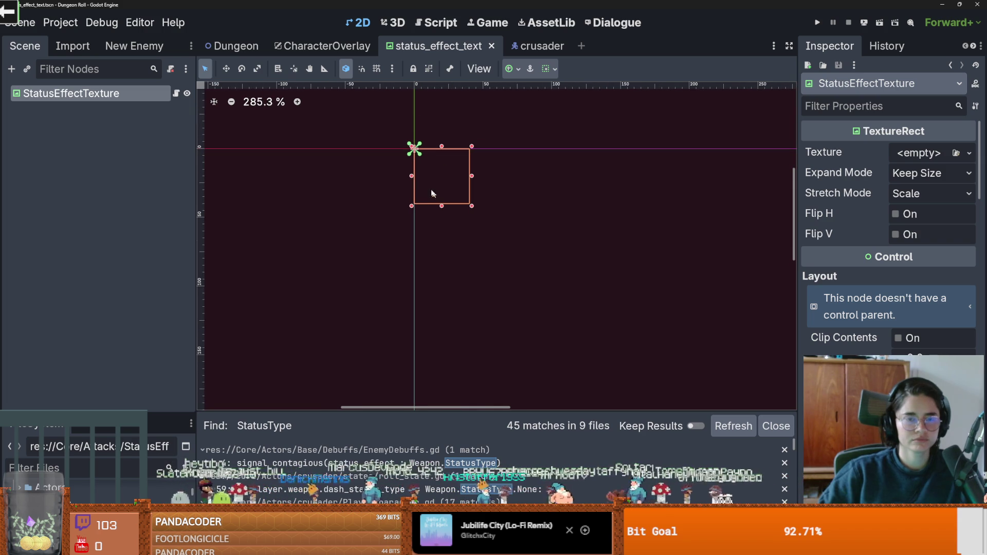
right_click(75, 98)
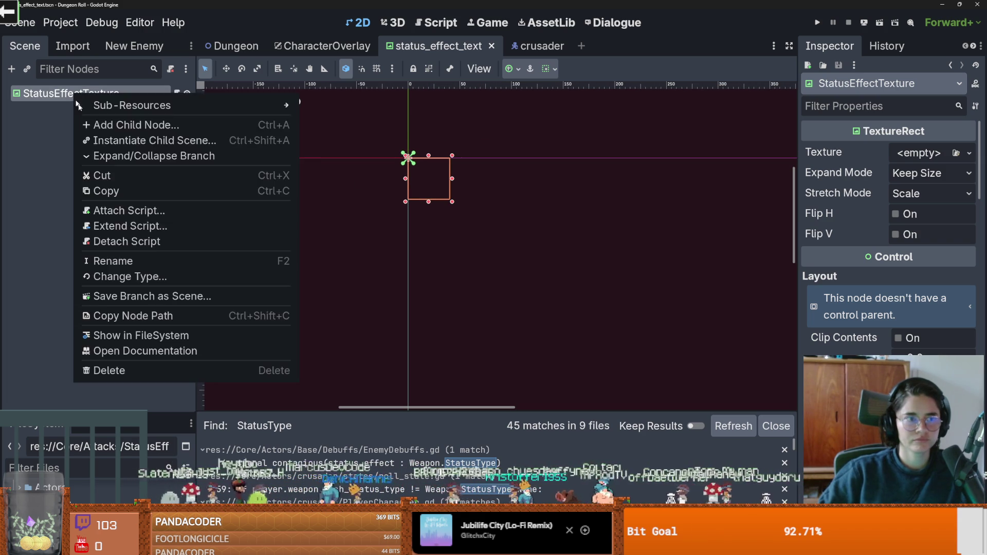
click(100, 123)
text(panel)
key(Return)
mouse_move(412, 178)
mouse_down()
mouse_move(379, 176)
mouse_move(387, 181)
mouse_move(330, 227)
mouse_move(277, 257)
mouse_up()
Step: Add a Label child under the Panel and apply the Full Rect anchor preset
right_click(63, 113)
click(119, 125)
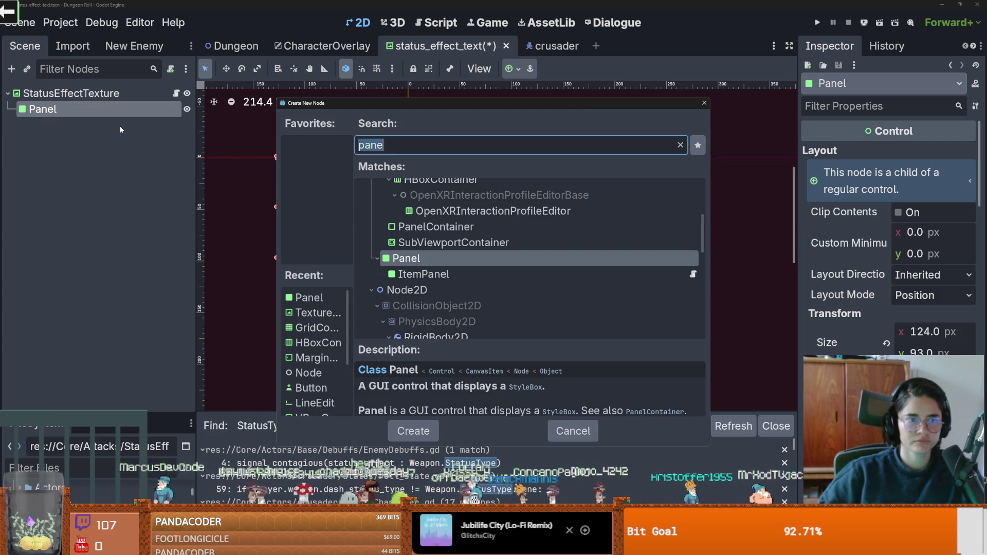
text(rich)
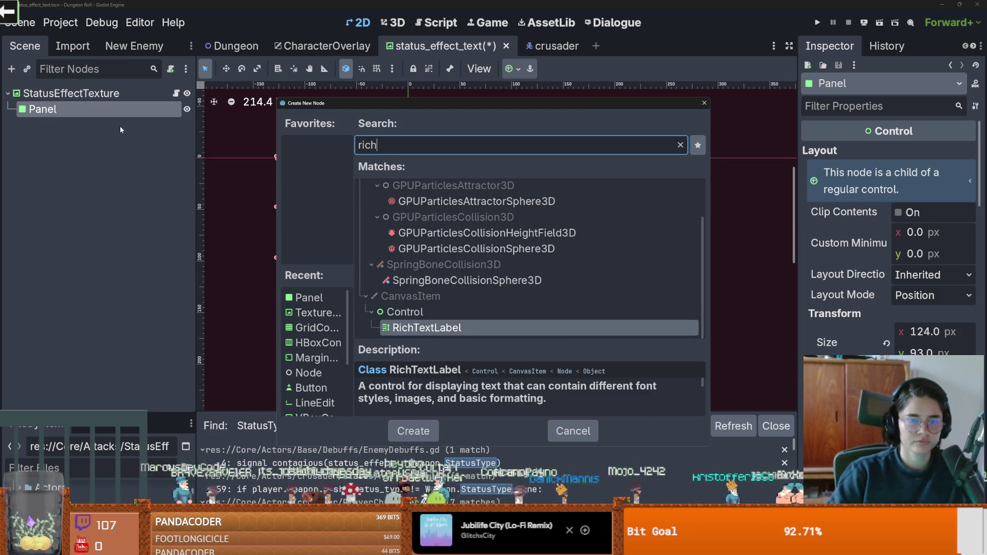
key(ctrl+a)
text(label)
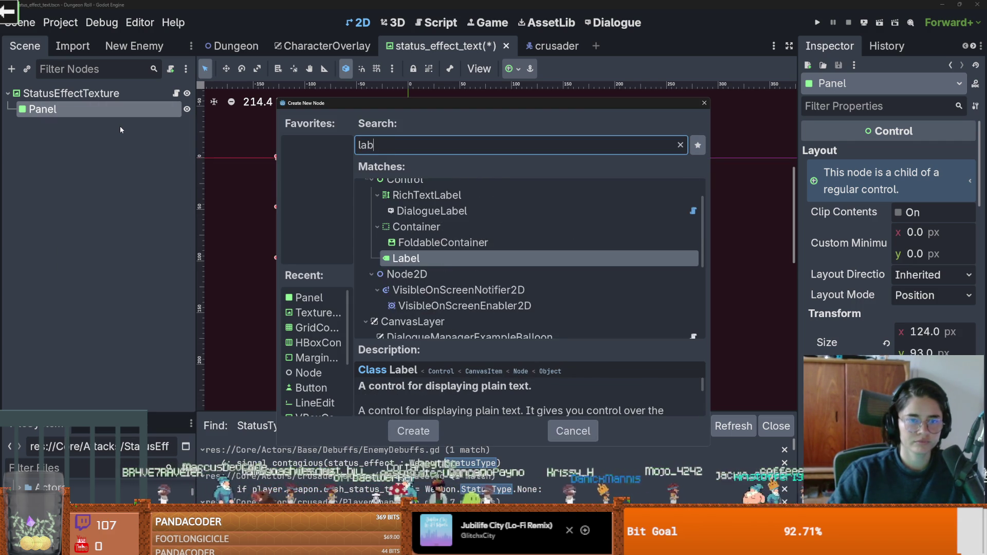
key(Return)
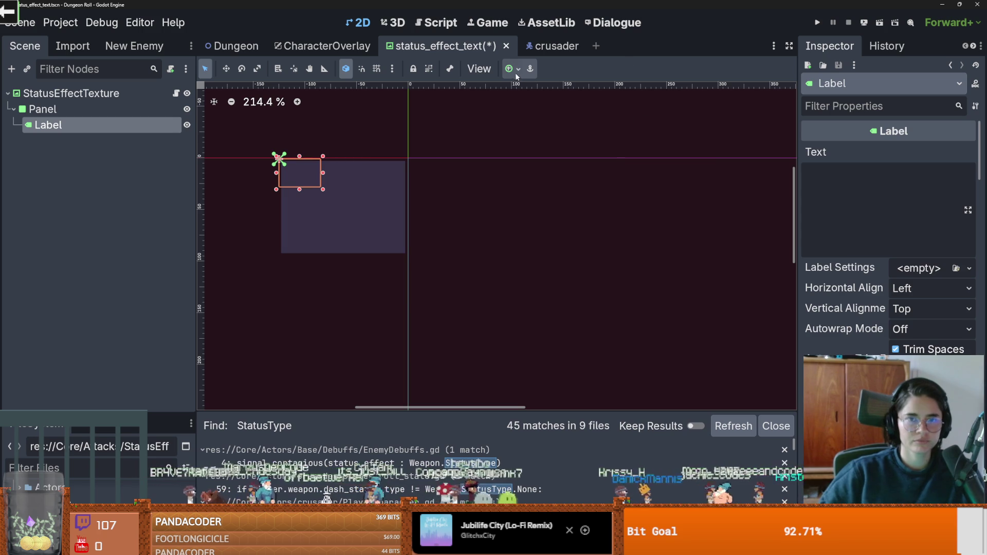
click(514, 68)
click(583, 155)
Step: Inset the Label's corners slightly inside the Panel, save, and enlarge the FileSystem list
click(376, 192)
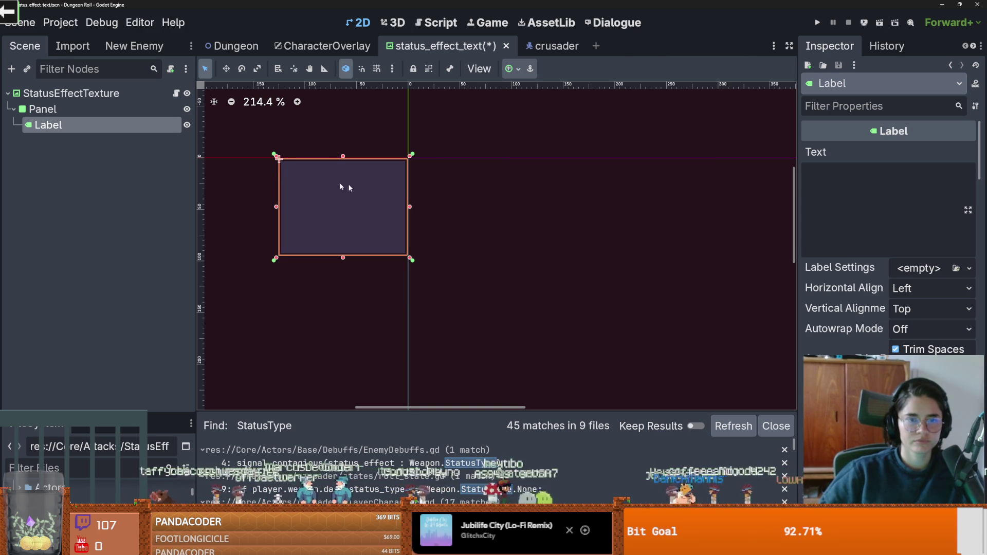
drag(277, 160, 283, 163)
drag(408, 261, 402, 250)
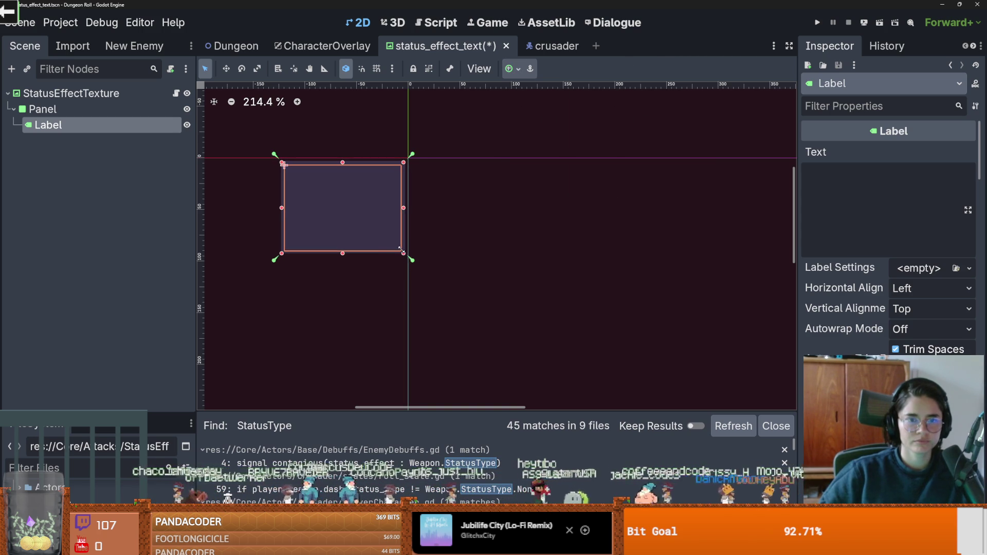
key(ctrl+s)
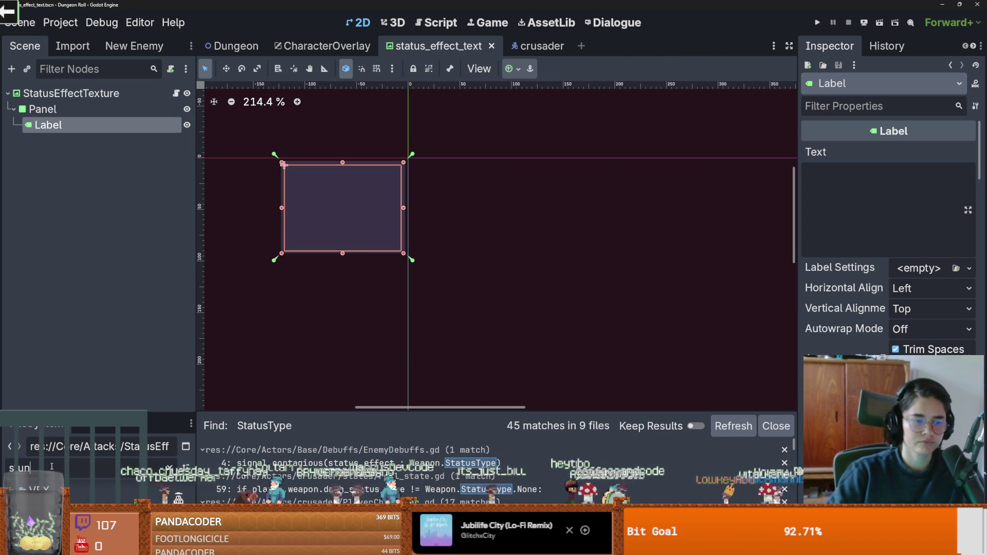
drag(83, 410, 72, 211)
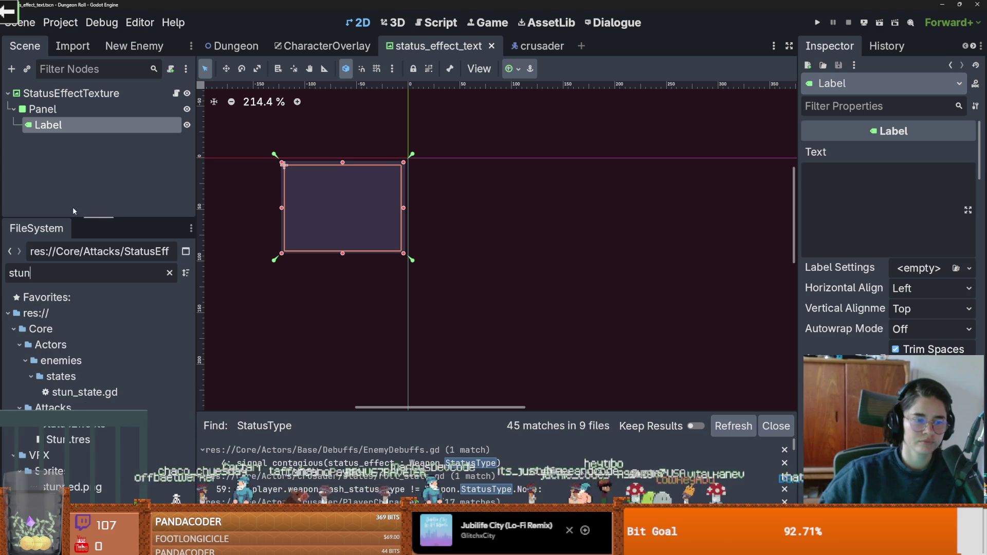
Step: Copy the description text from the Fire.tres status effect resource
click(68, 436)
triple_click(905, 223)
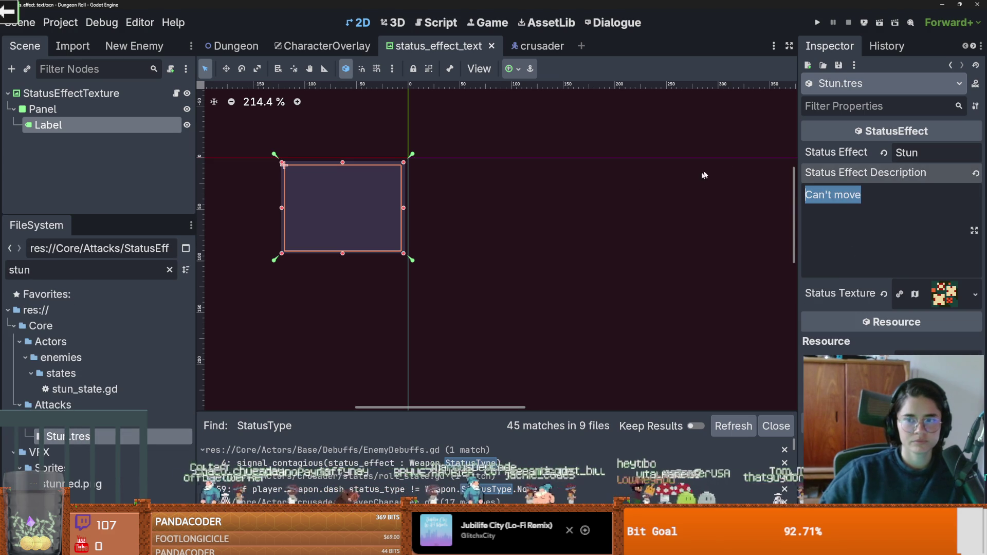
click(169, 270)
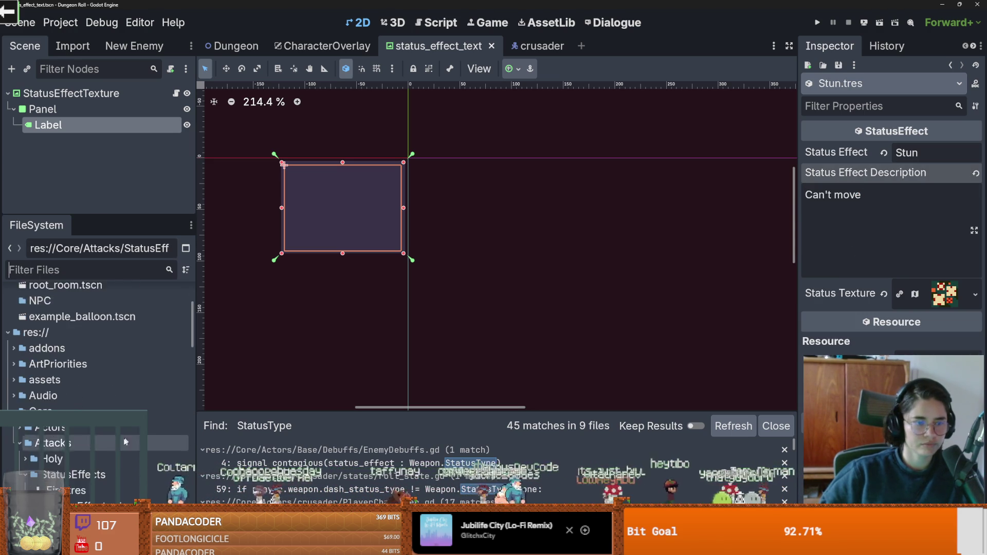
click(66, 430)
drag(702, 169, 720, 175)
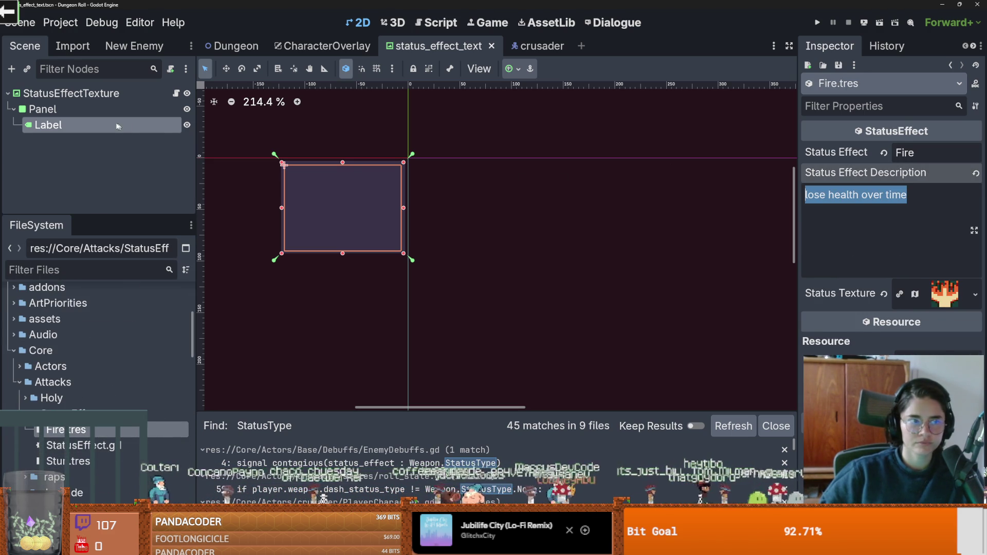
key(ctrl+c)
Step: Paste the Fire description into the tooltip Label's Text
click(48, 125)
click(874, 174)
key(ctrl+v)
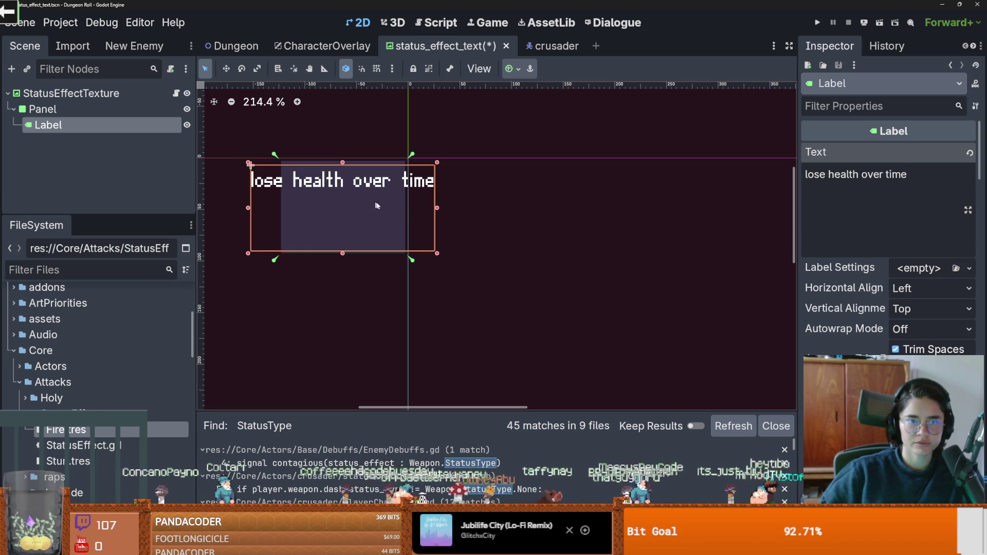
Step: Set the Label's Autowrap Mode to Word (Smart)
scroll(918, 295, down, 2)
click(916, 280)
click(921, 330)
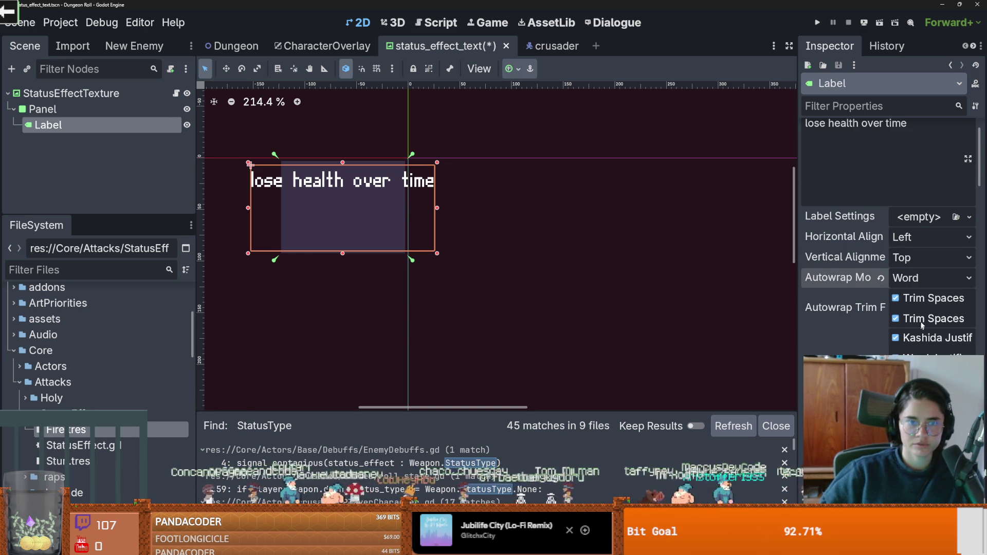
click(923, 278)
click(910, 344)
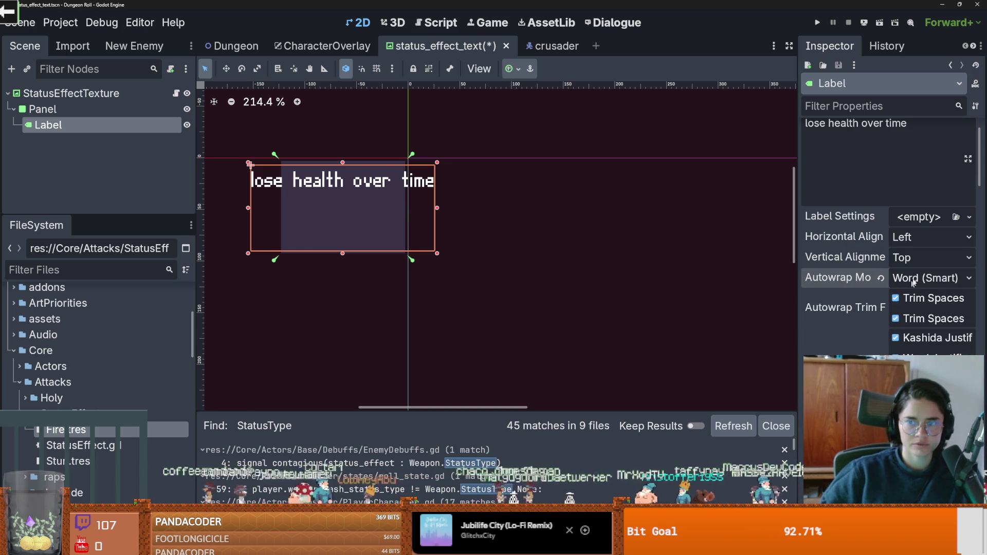
Step: Narrow the Label and enlarge the Panel so the description wraps onto two lines
drag(435, 207, 382, 200)
drag(268, 207, 285, 206)
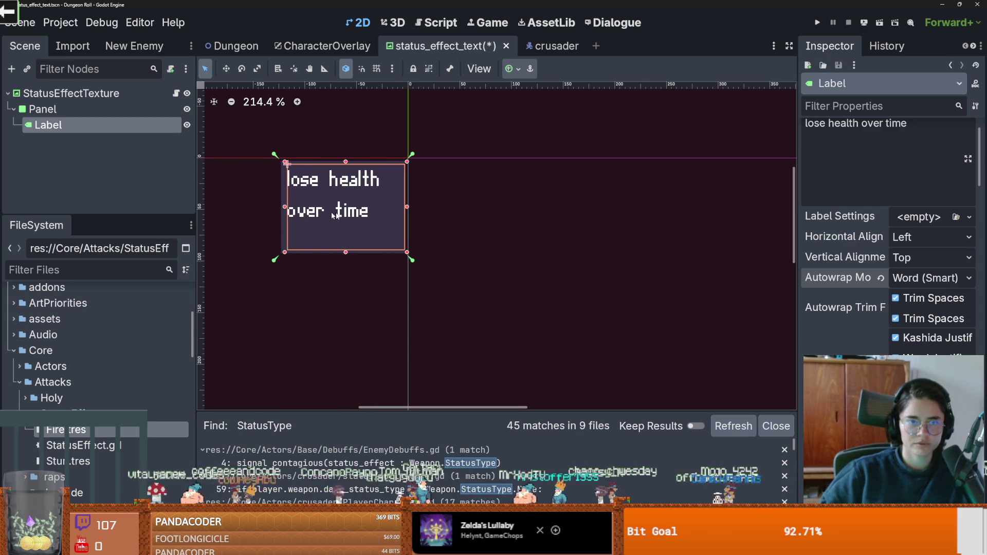
scroll(387, 218, down, 2)
scroll(387, 218, down, 3)
scroll(387, 218, up, 3)
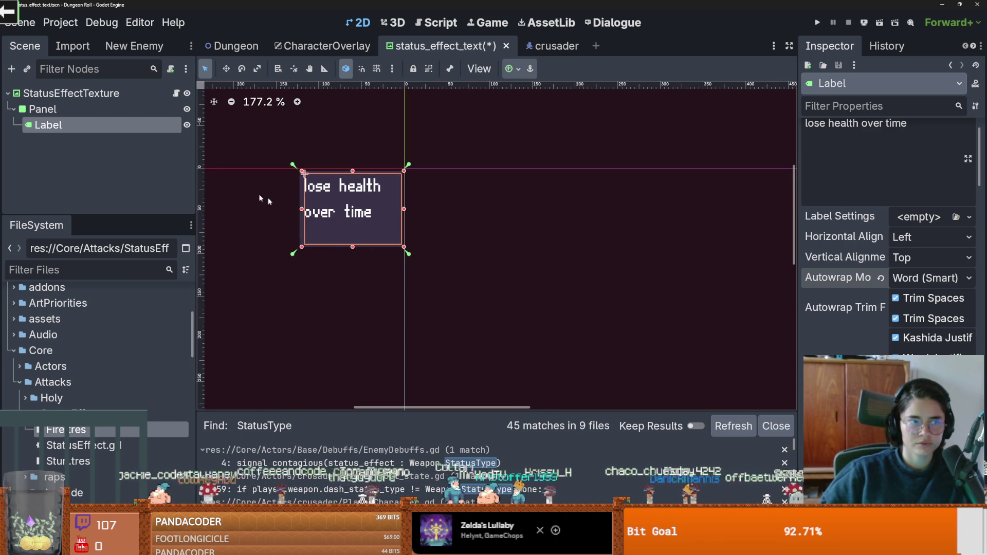
click(286, 210)
drag(288, 250, 252, 279)
Step: Save the status_effect_text scene
click(70, 128)
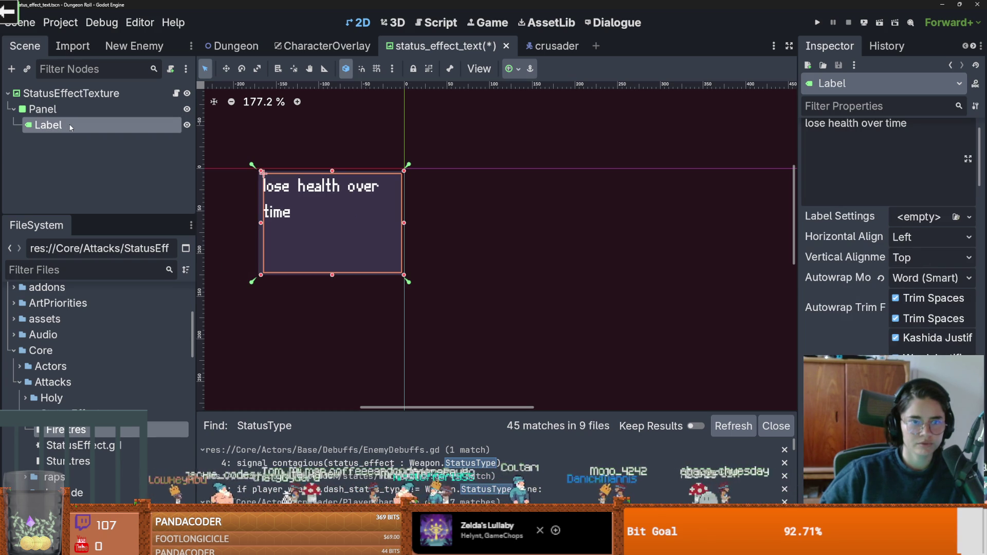
key(ctrl+s)
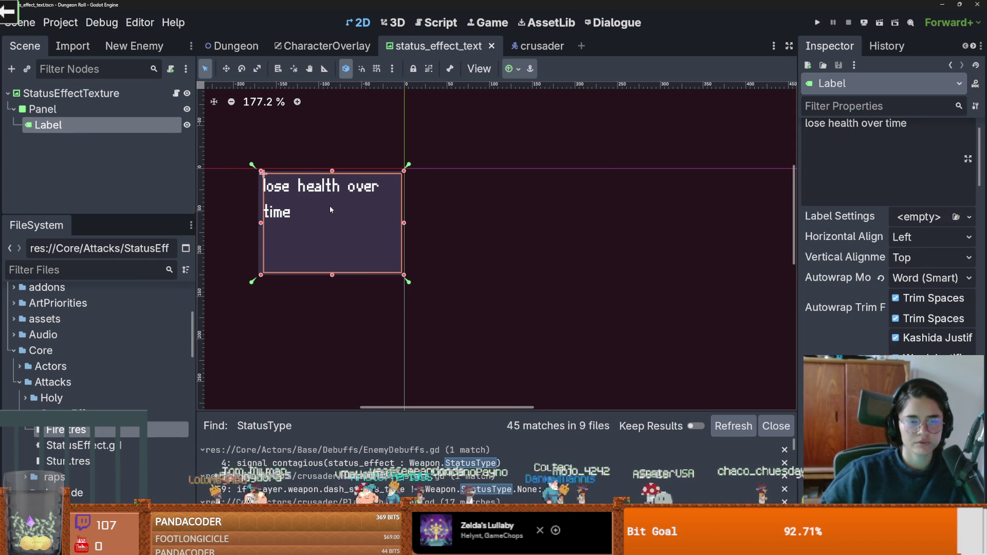
scroll(330, 207, down, 1)
key(ctrl+s)
click(83, 95)
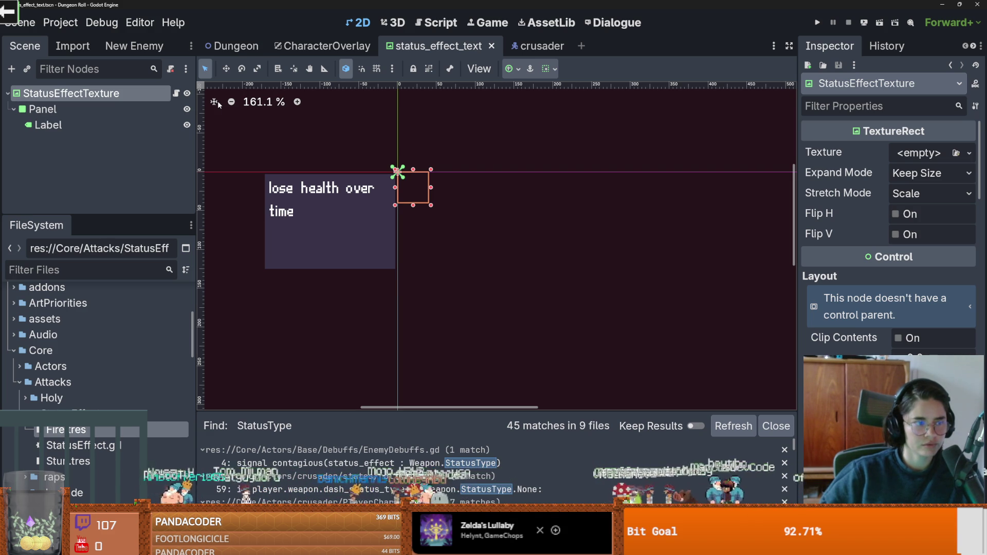
Step: Hide the tooltip Panel in the editor and save the scene
click(187, 109)
key(ctrl+s)
click(177, 93)
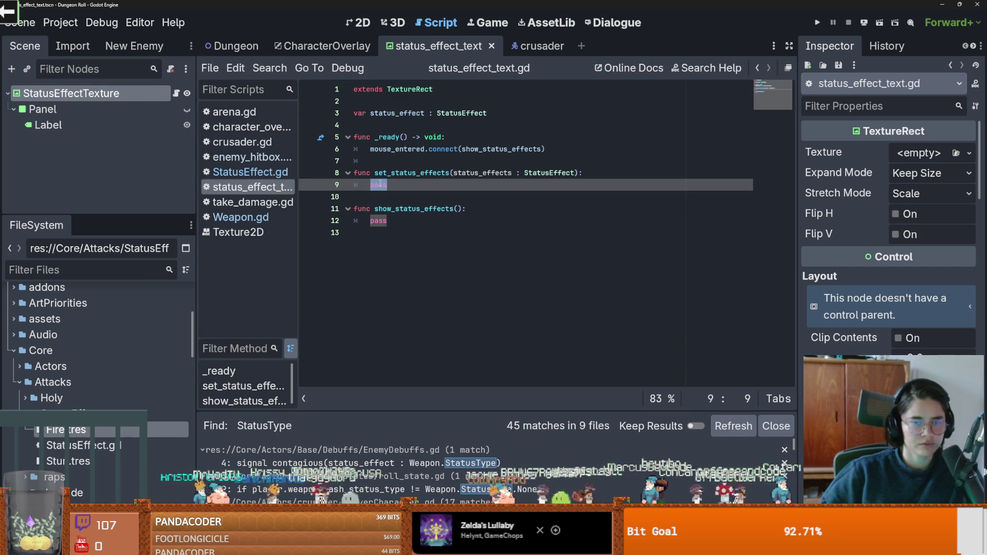
click(49, 128)
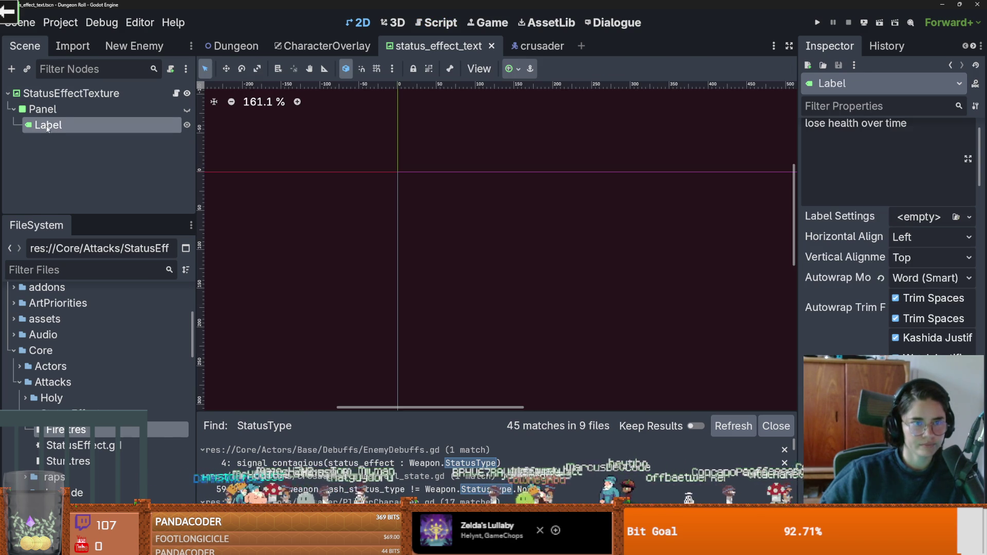
click(176, 93)
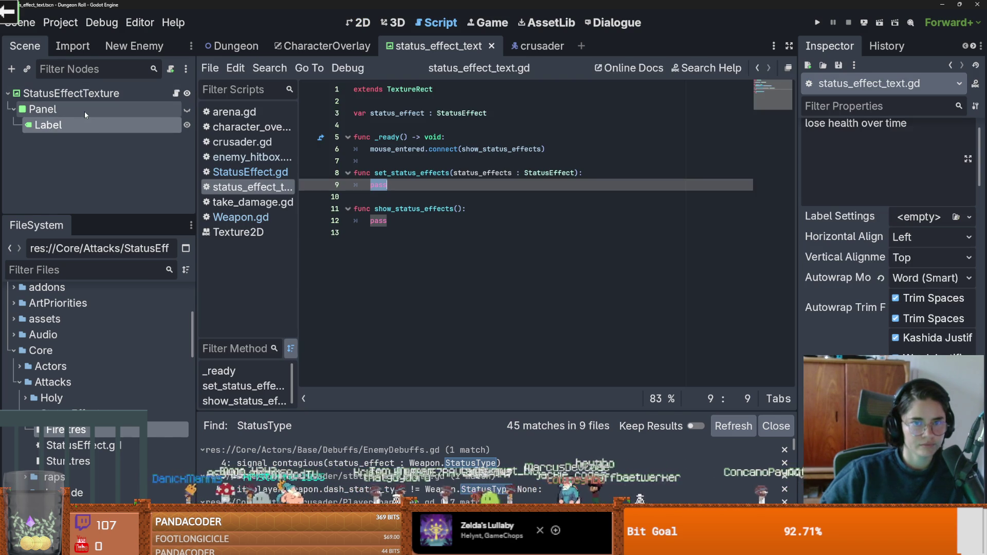
mouse_move(85, 110)
mouse_down()
mouse_move(270, 119)
mouse_move(406, 111)
mouse_up()
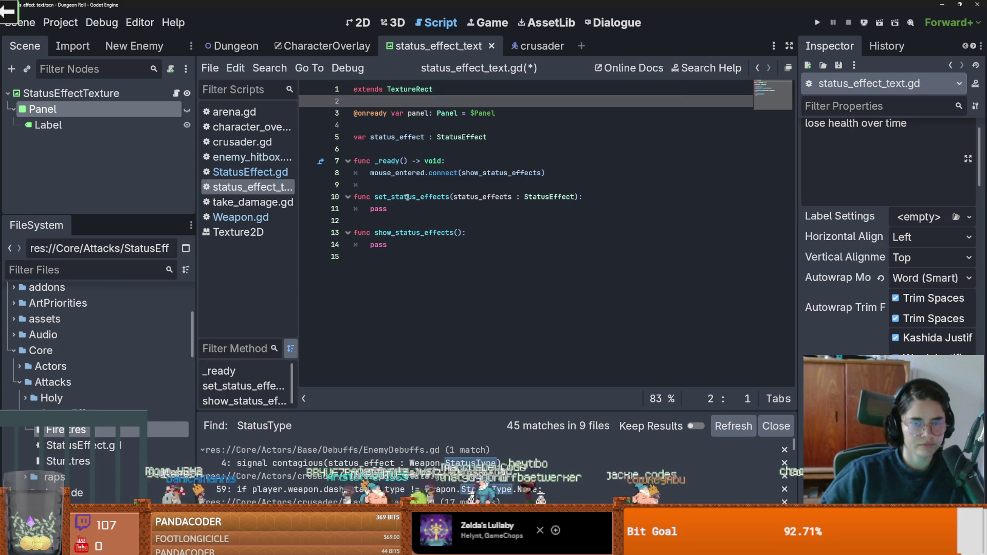
text(text)
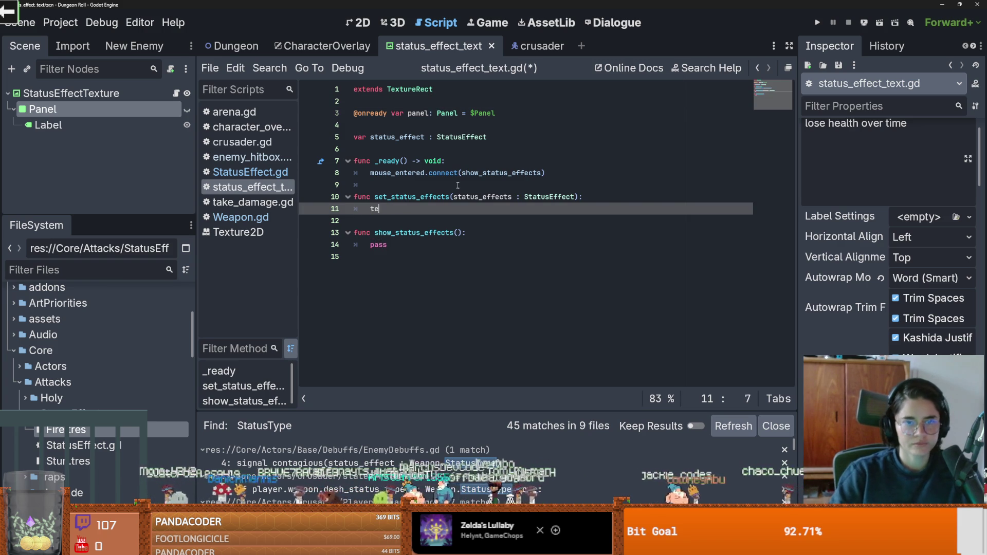
key(Return)
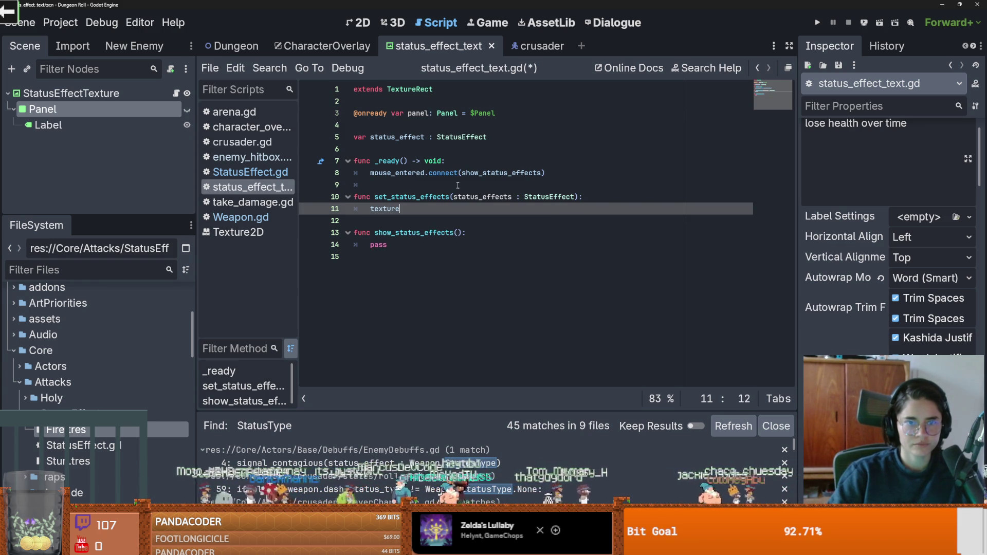
key(BackSpace)
text(= st)
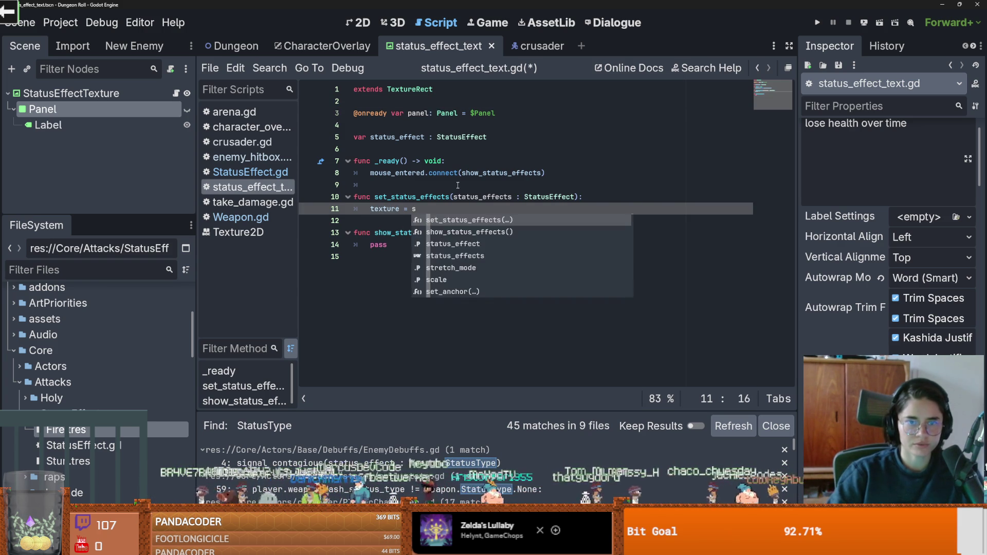
key(Return)
text(.t)
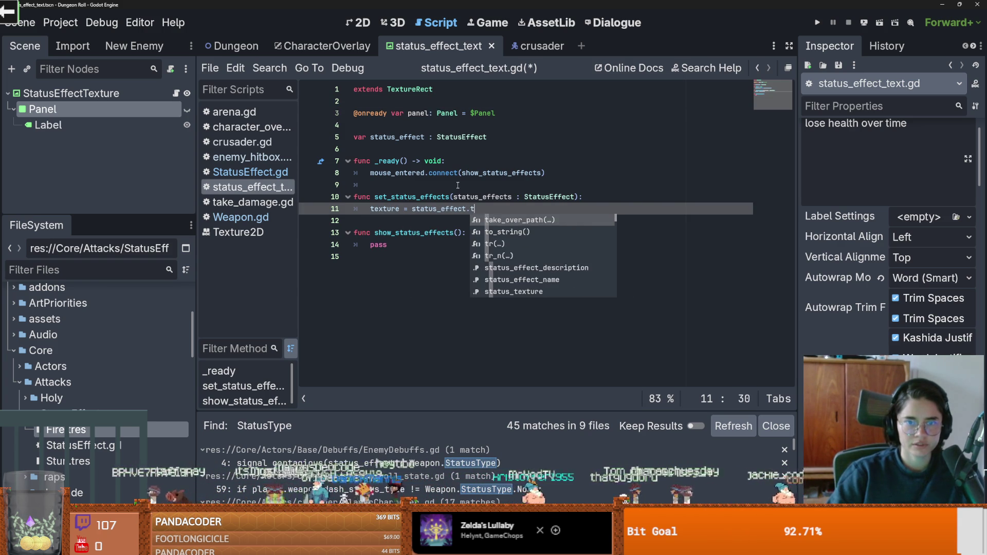
key(Down)
key(Down)
key(Return)
key(Return)
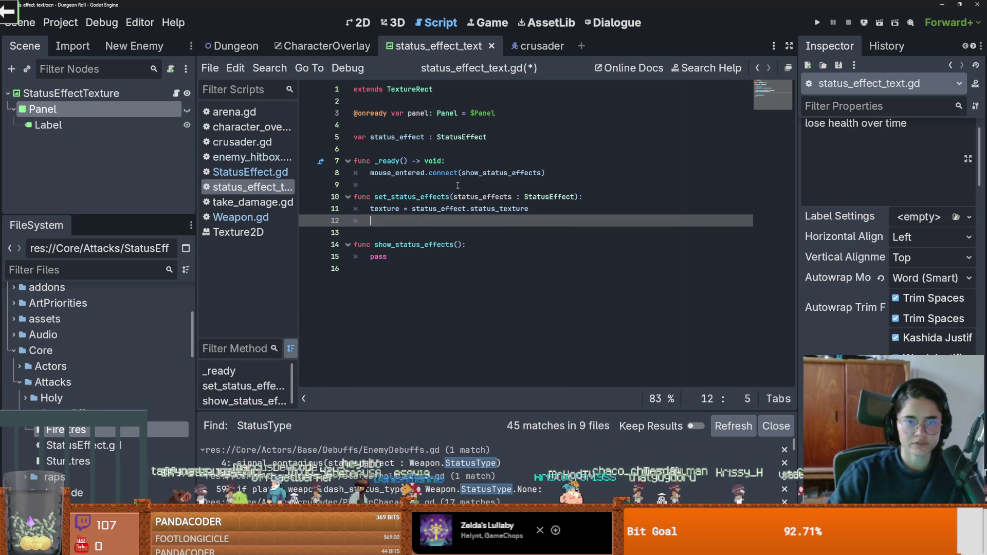
drag(47, 125, 368, 130)
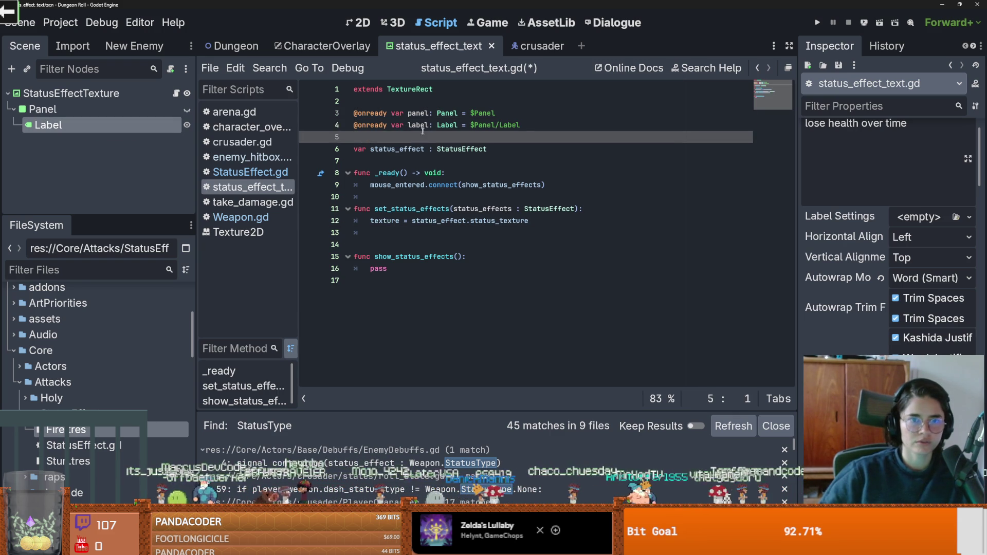
click(408, 233)
text(label)
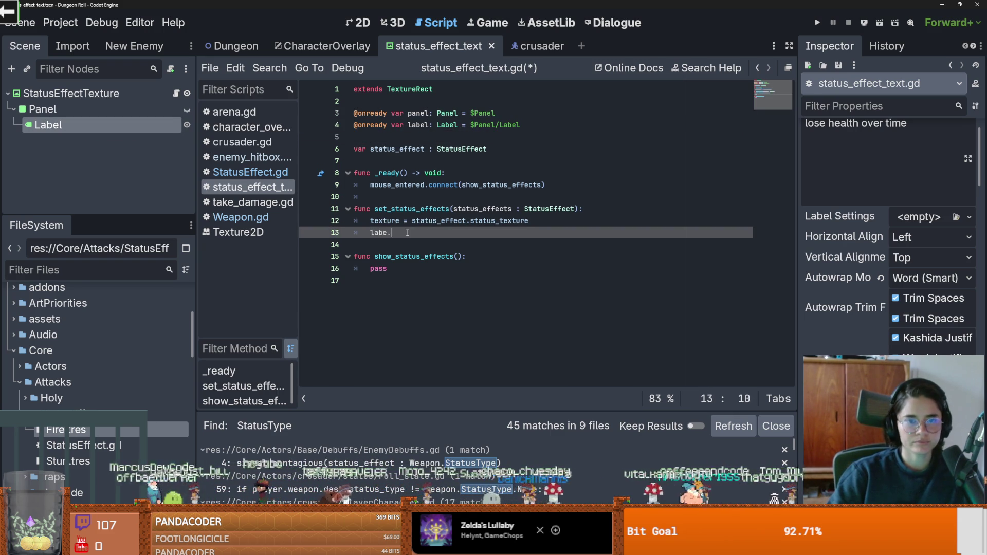
text(.text = st)
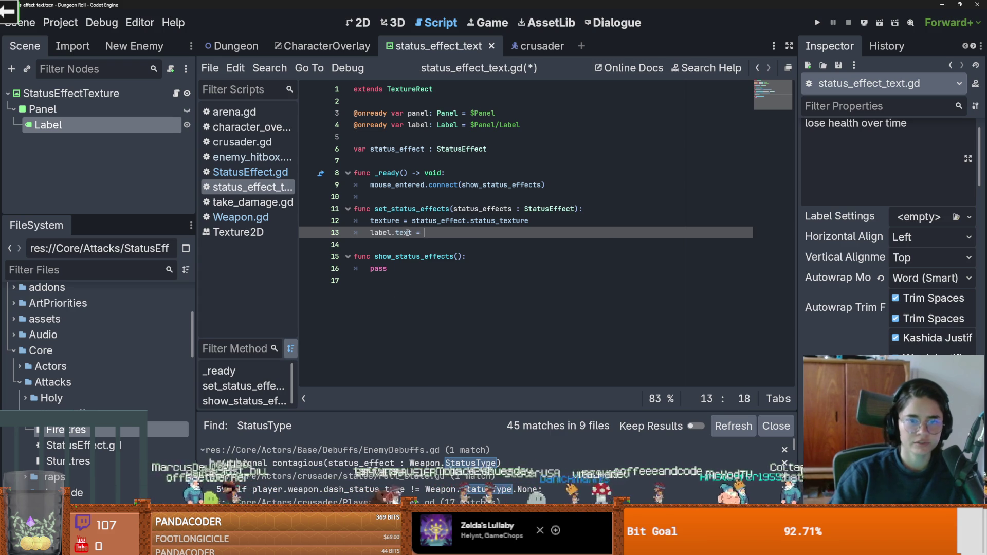
key(Return)
text(.)
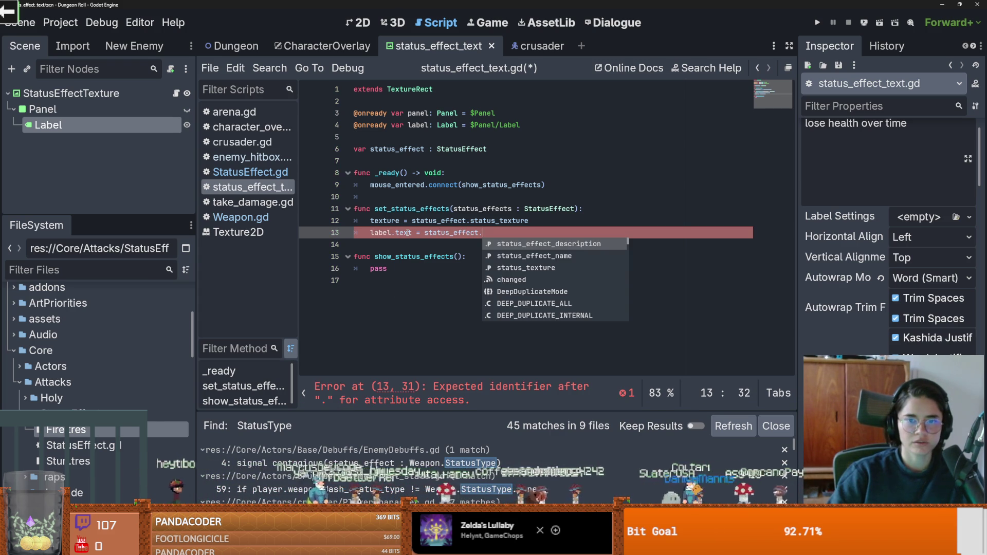
key(Return)
key(ctrl+s)
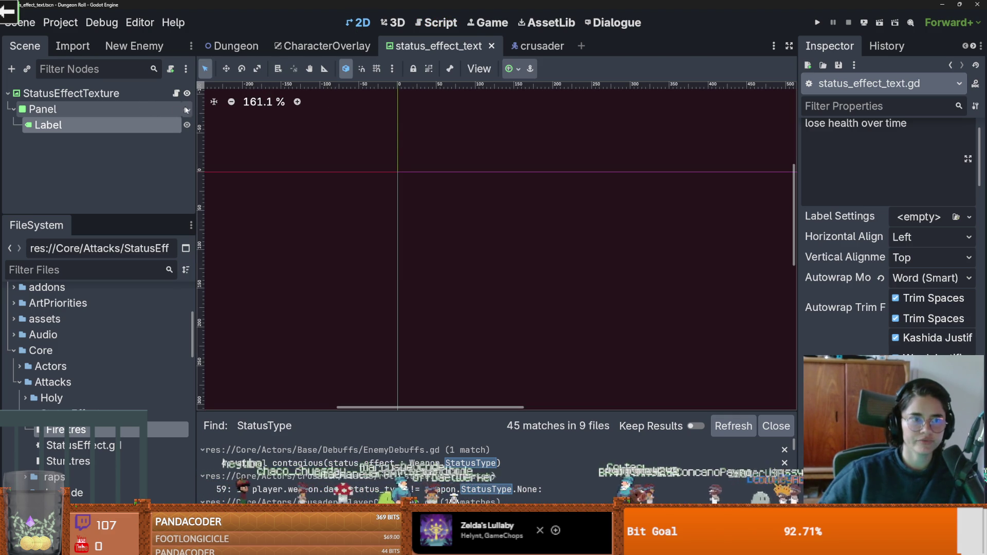
Step: Show the tooltip Panel again and lower the Label's top edge inside it
click(184, 108)
scroll(443, 200, down, 5)
scroll(427, 206, up, 4)
drag(362, 173, 363, 197)
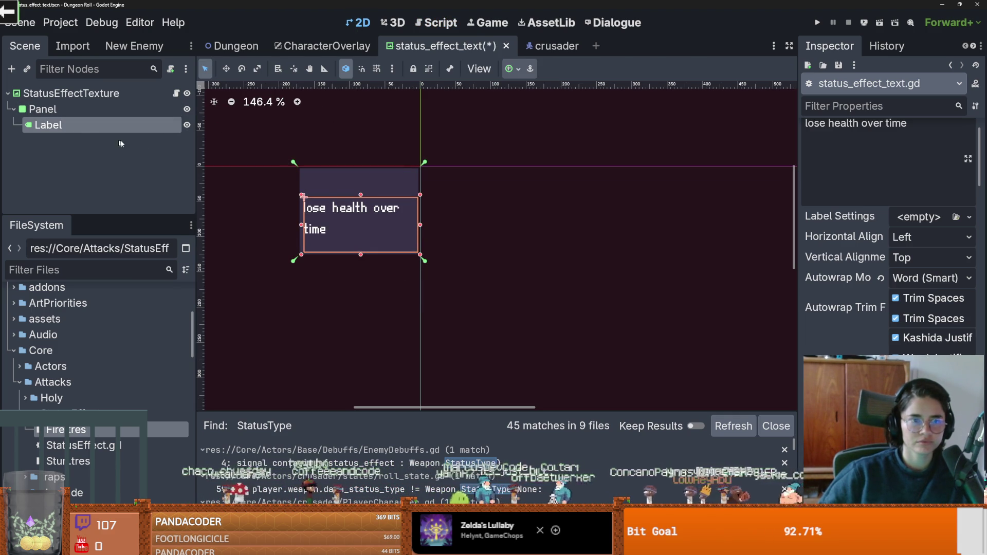
Step: Add a Full Rect VBoxContainer under the Panel and move the description Label into it
right_click(51, 109)
click(79, 120)
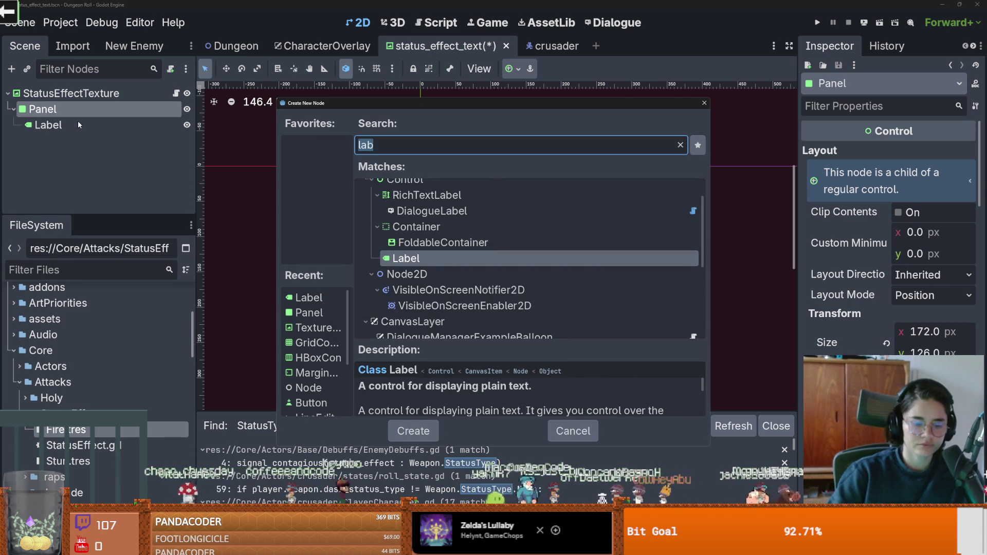
text(vb)
key(Return)
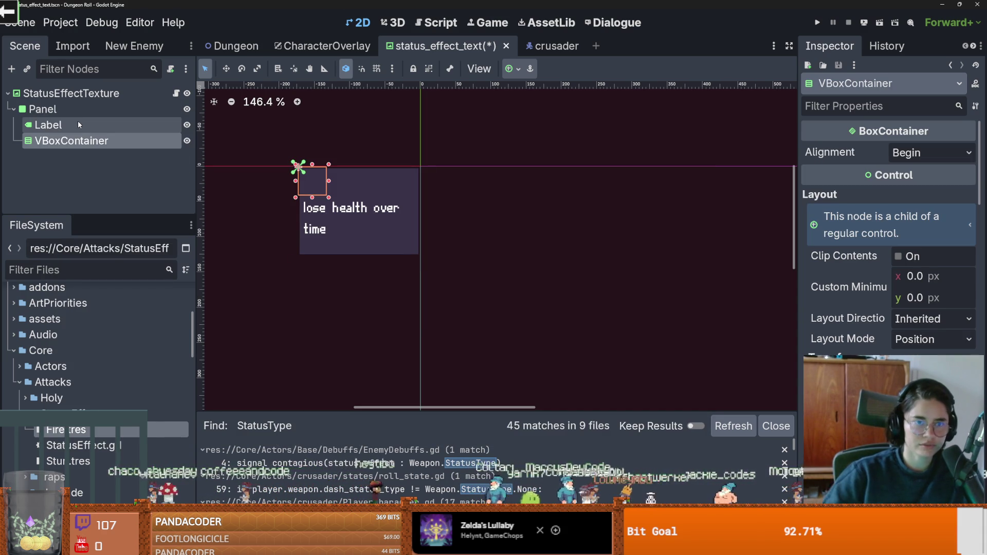
click(513, 69)
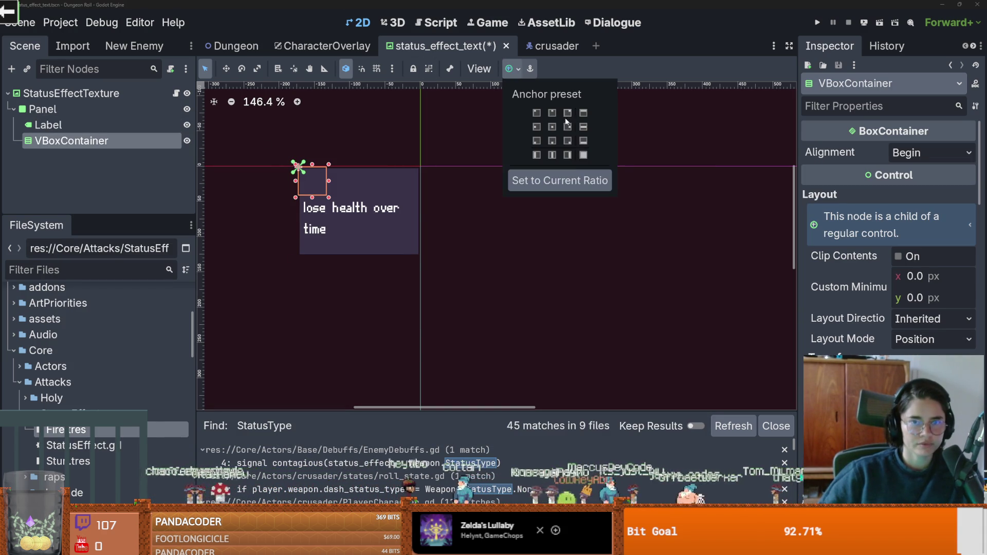
click(582, 155)
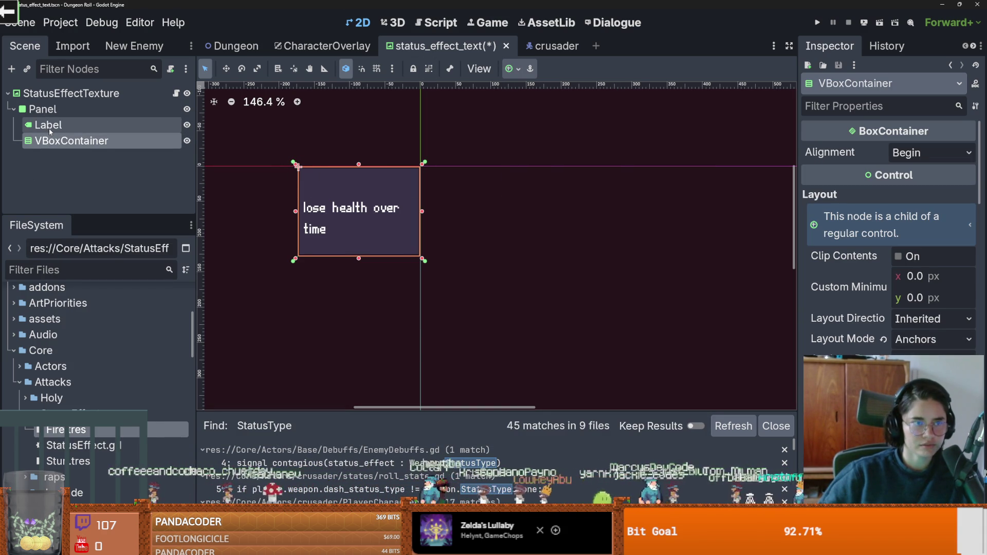
drag(48, 126, 67, 140)
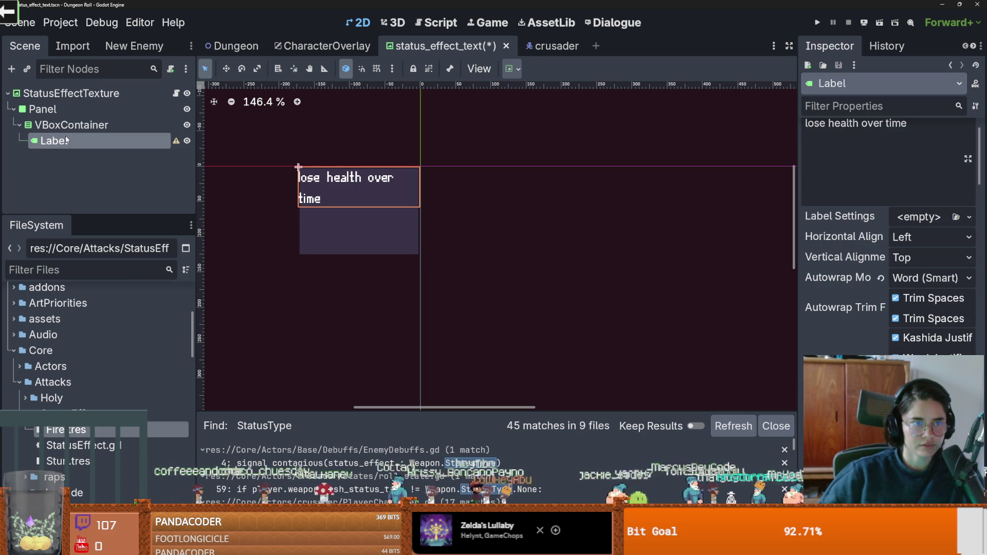
Step: Add a new Label2 to the VBoxContainer, placed above the description Label
right_click(81, 129)
click(124, 135)
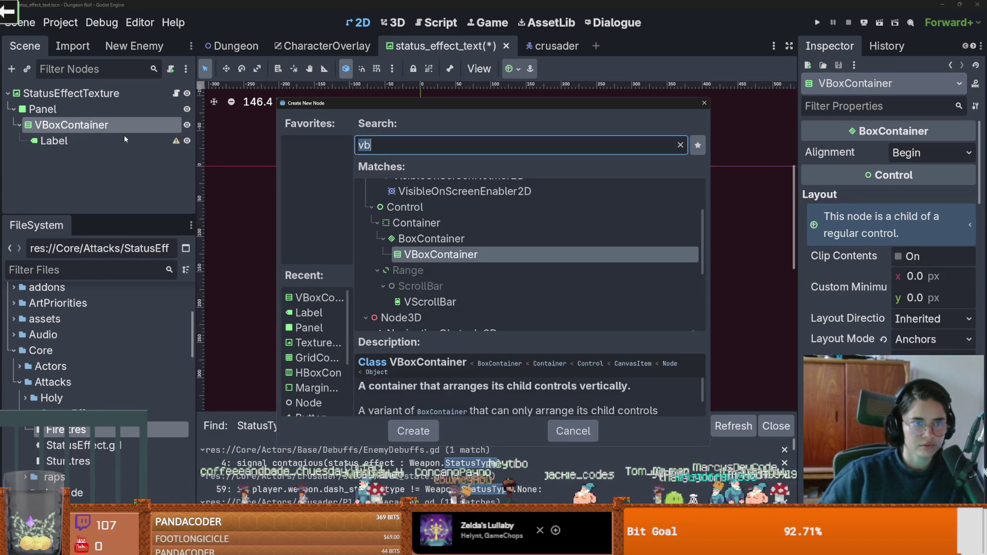
text(label)
key(Return)
click(126, 141)
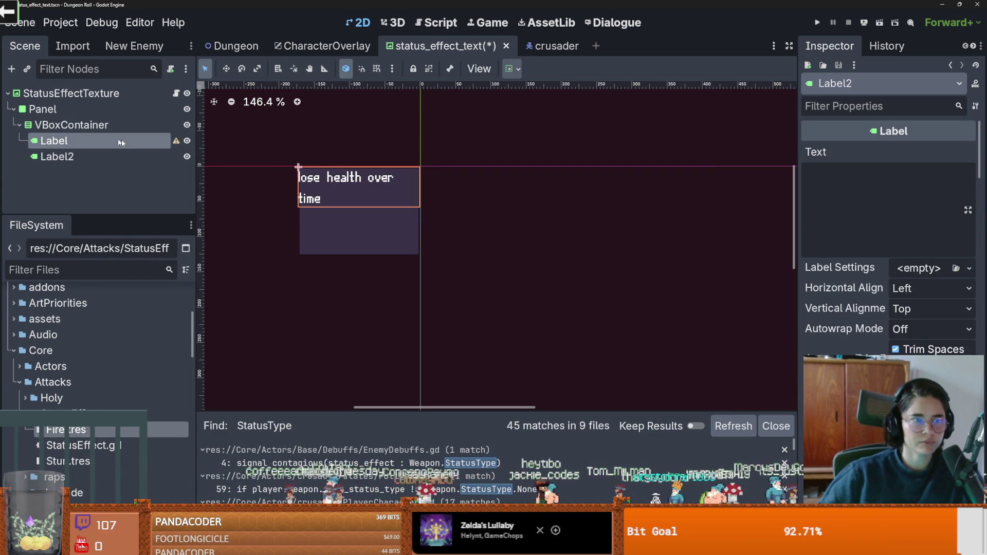
drag(130, 161, 129, 137)
click(119, 157)
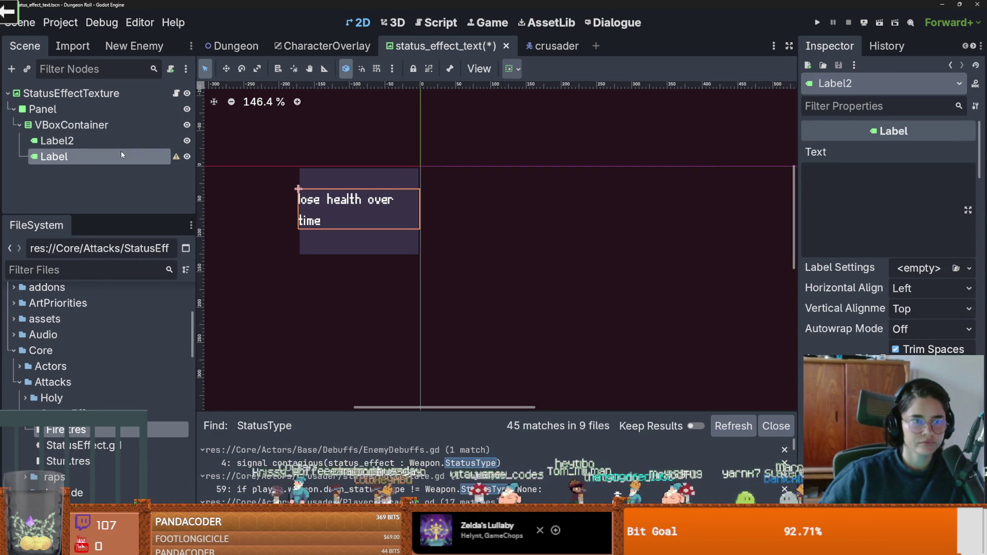
click(177, 158)
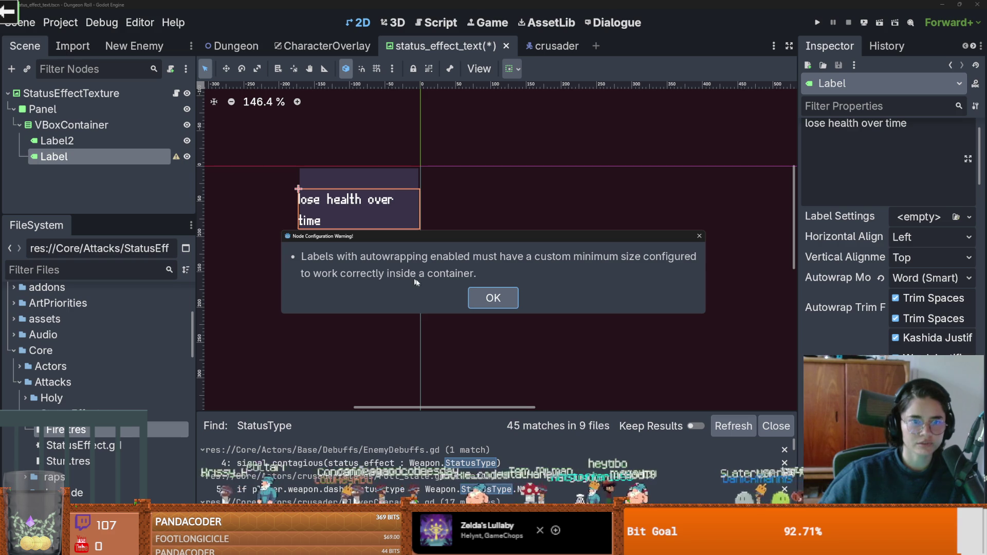
click(490, 296)
click(110, 165)
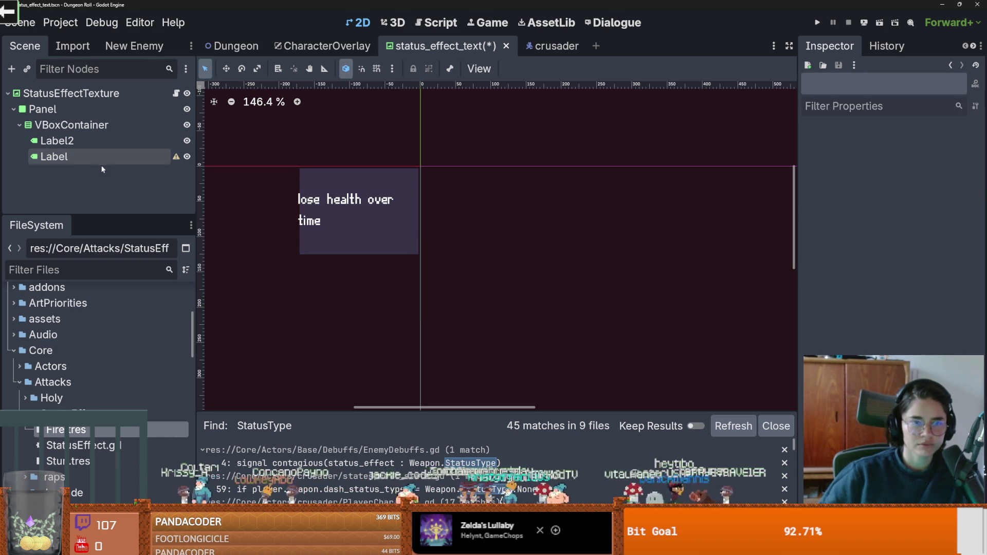
click(101, 165)
Step: Pull the VBoxContainer's left and right edges slightly inward
click(129, 125)
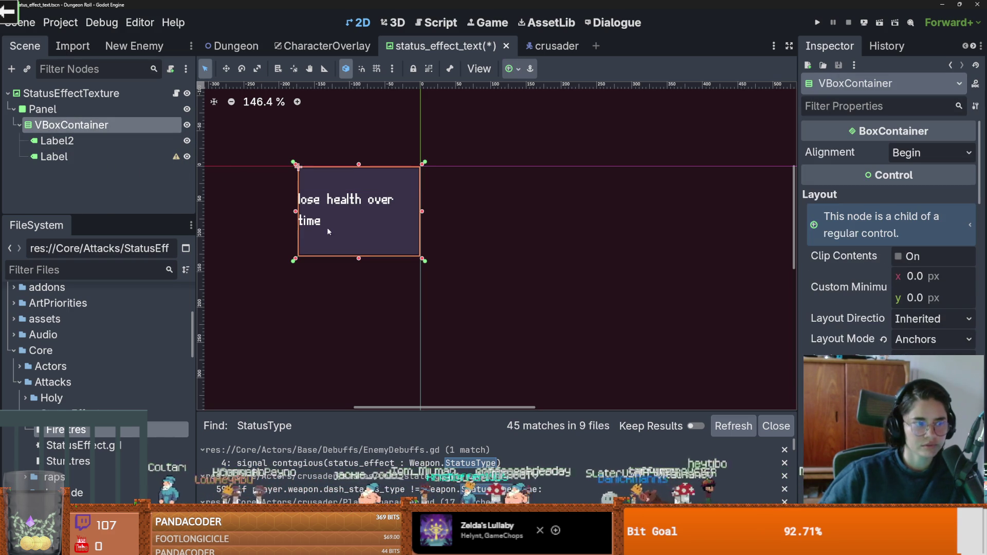
drag(296, 211, 299, 211)
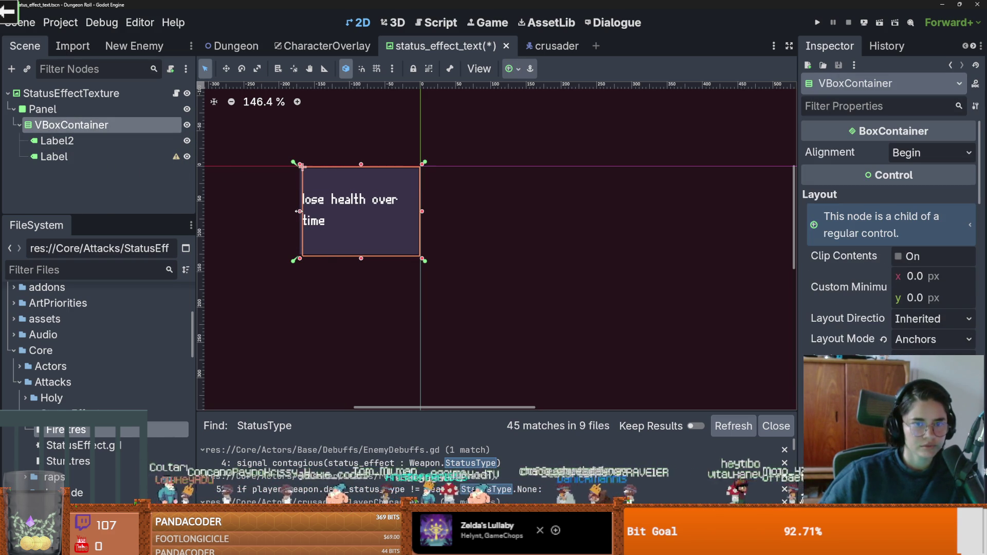
drag(423, 211, 419, 212)
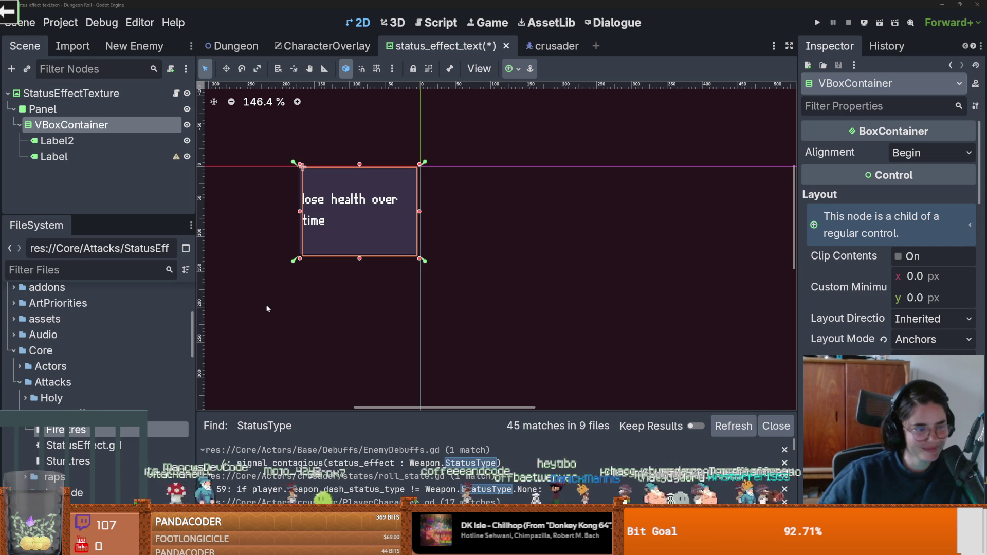
Step: Save the tooltip scene and turn off autowrap on the description Label
scroll(412, 310, up, 1)
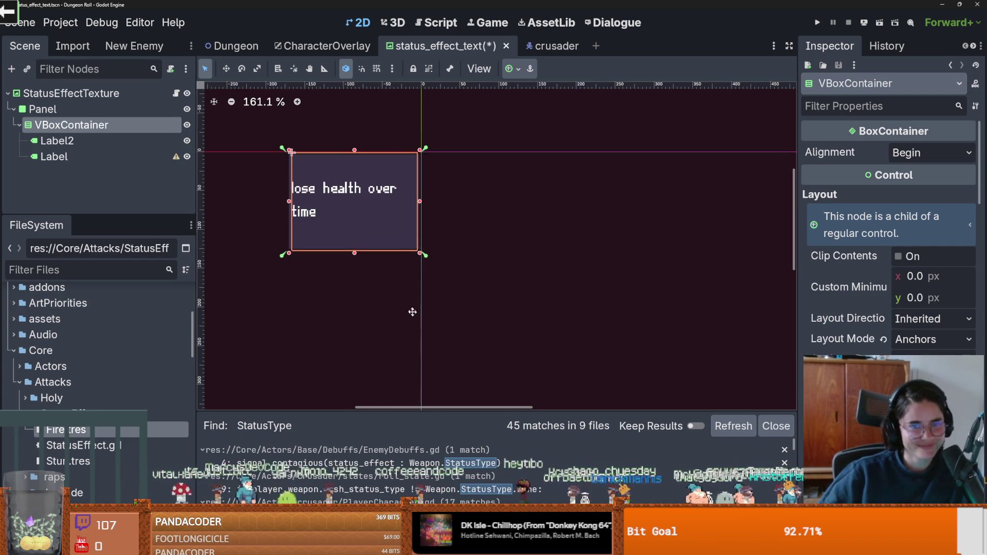
key(ctrl+s)
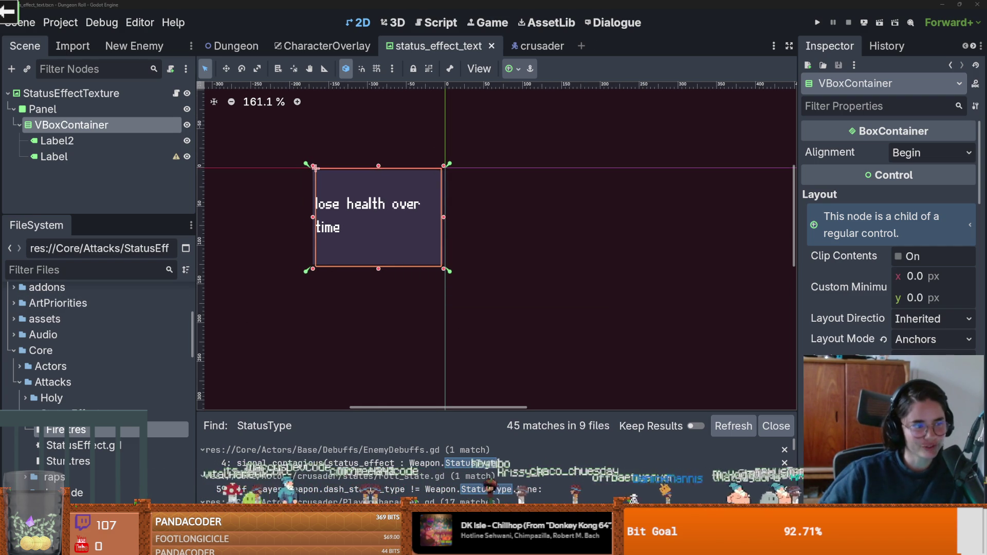
scroll(369, 317, up, 3)
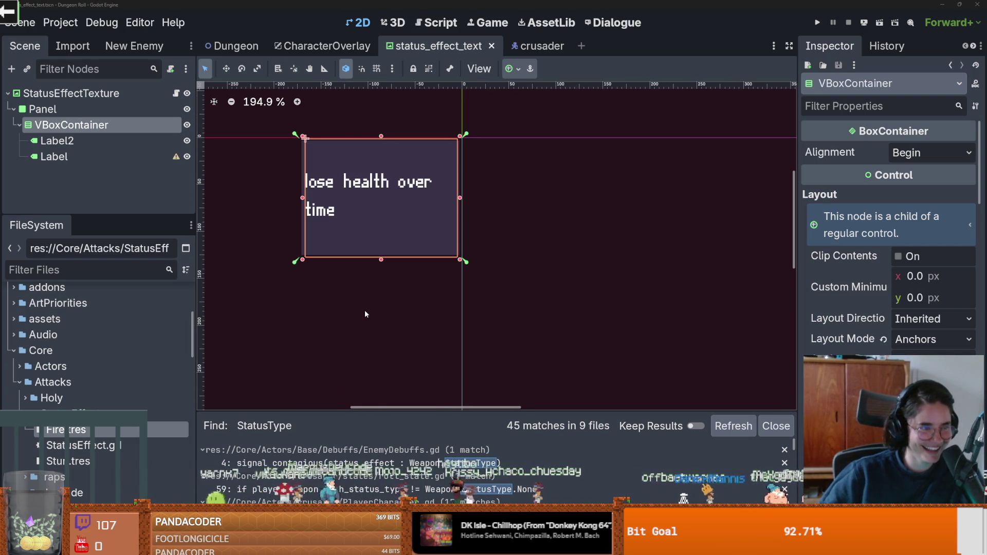
click(57, 141)
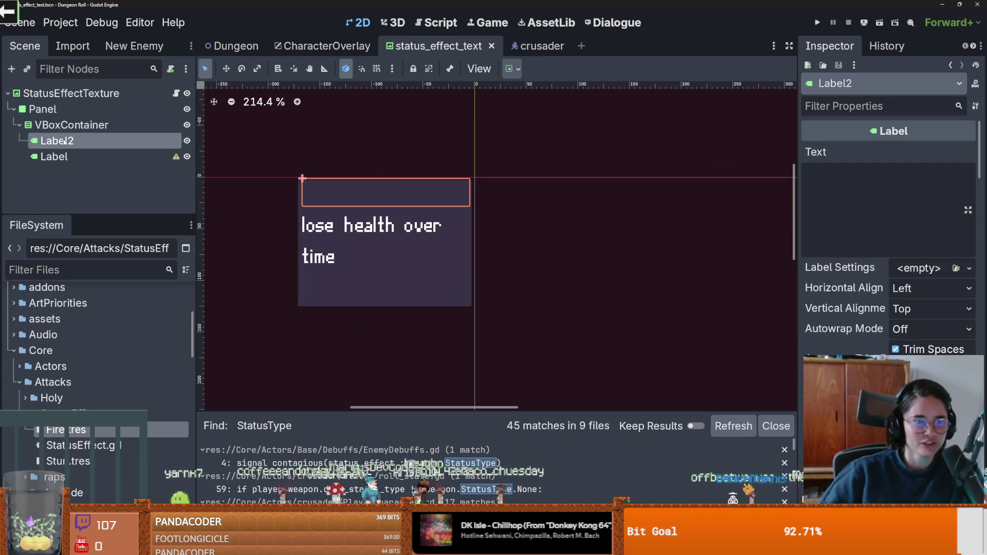
click(54, 156)
click(124, 141)
click(112, 161)
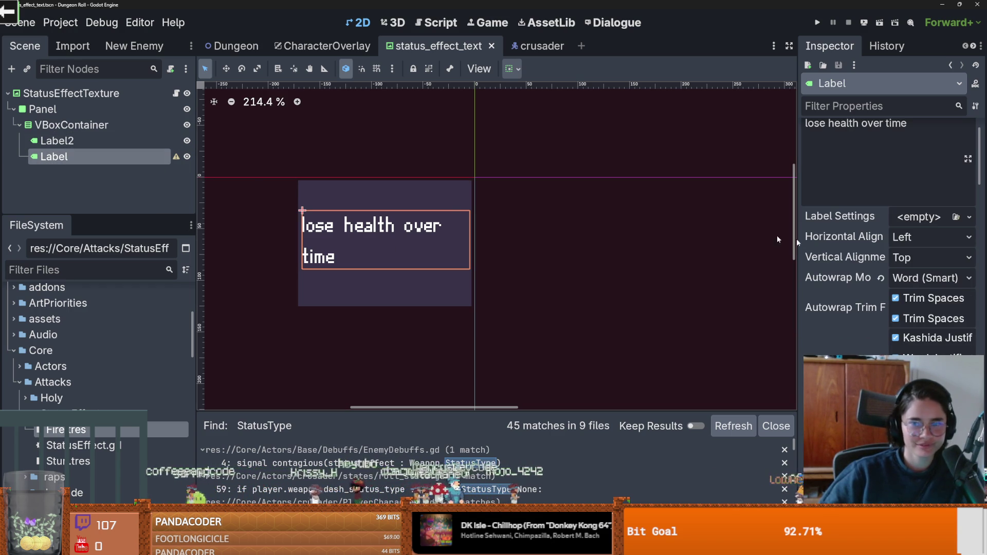
click(881, 277)
key(ctrl+s)
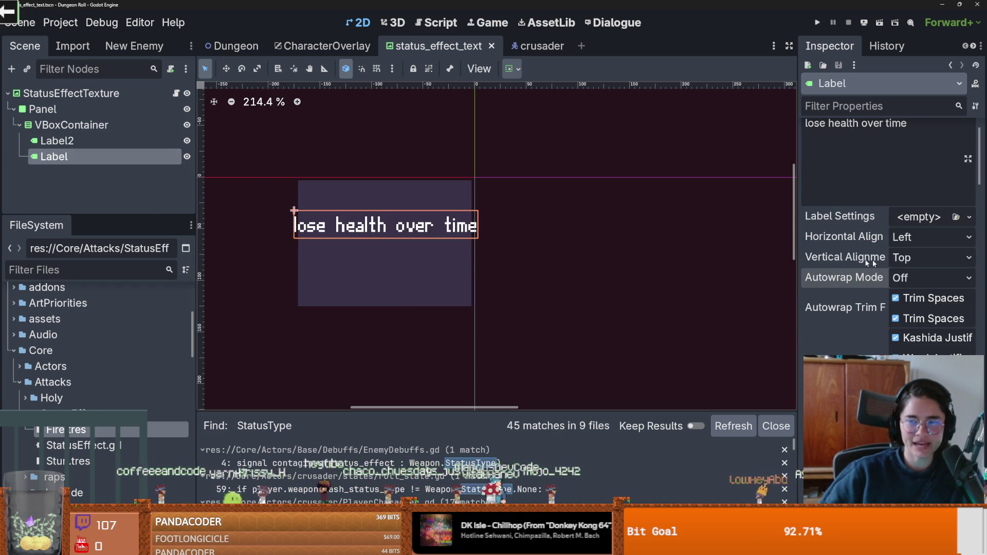
Step: Set the description Label's Autowrap Mode back to Word and open status_effect_text.gd
click(77, 125)
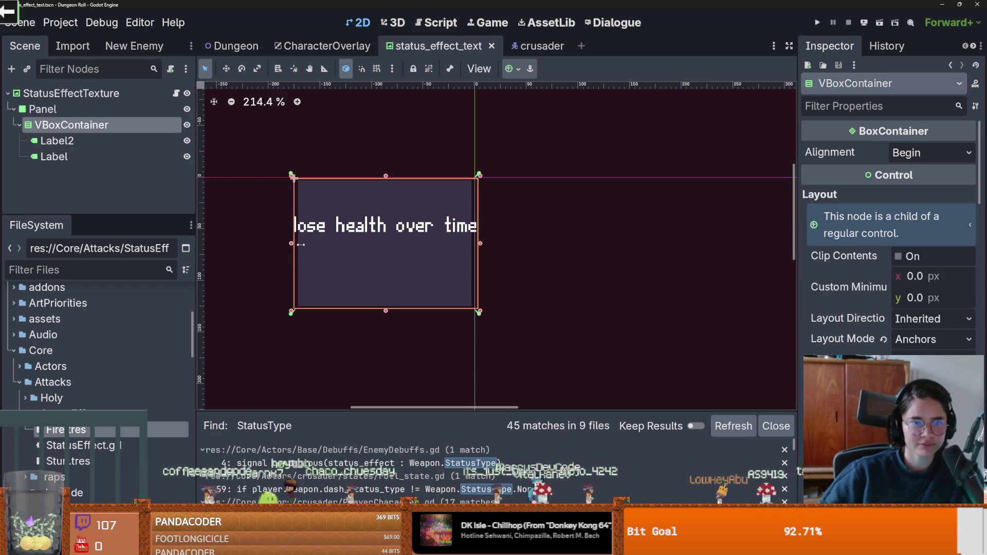
click(79, 157)
key(ctrl+s)
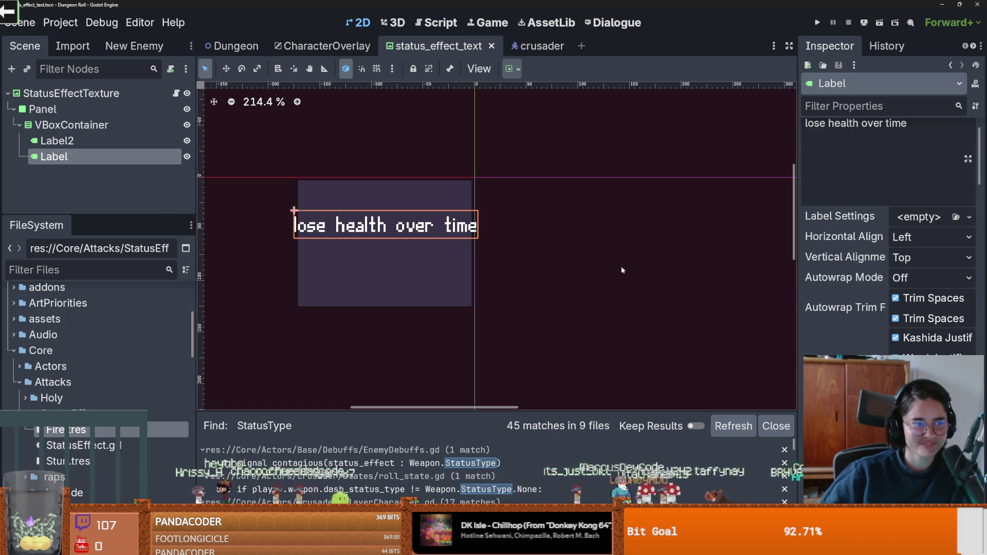
click(913, 277)
click(923, 330)
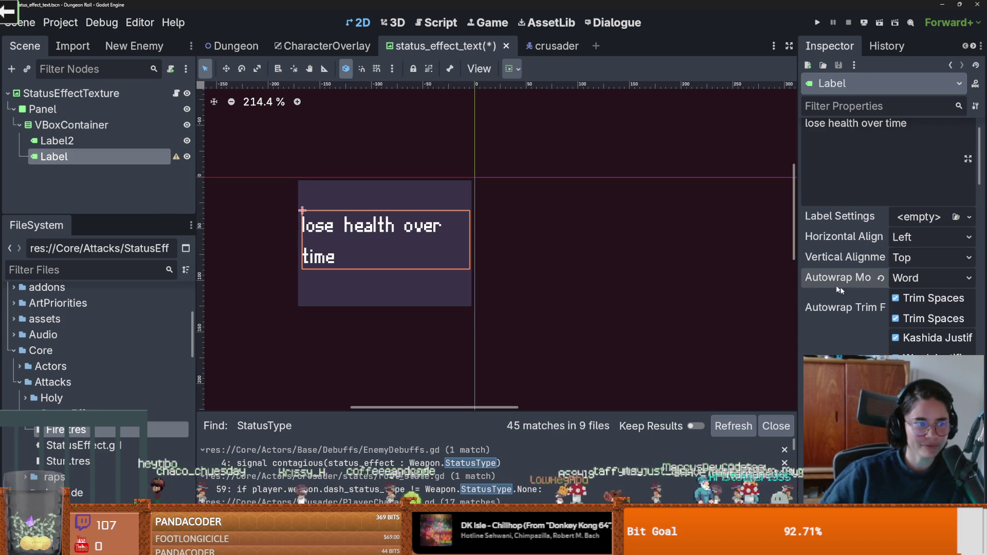
click(56, 140)
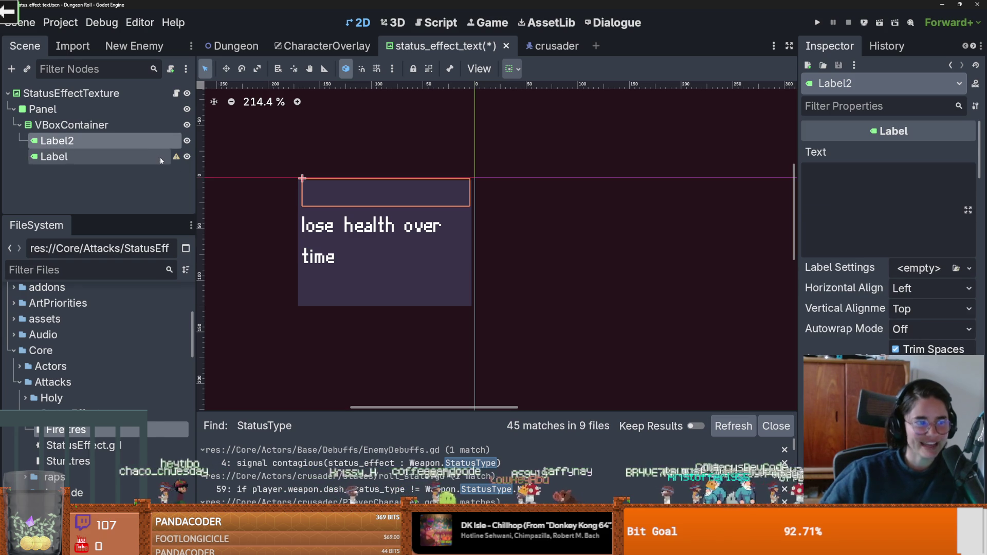
click(177, 94)
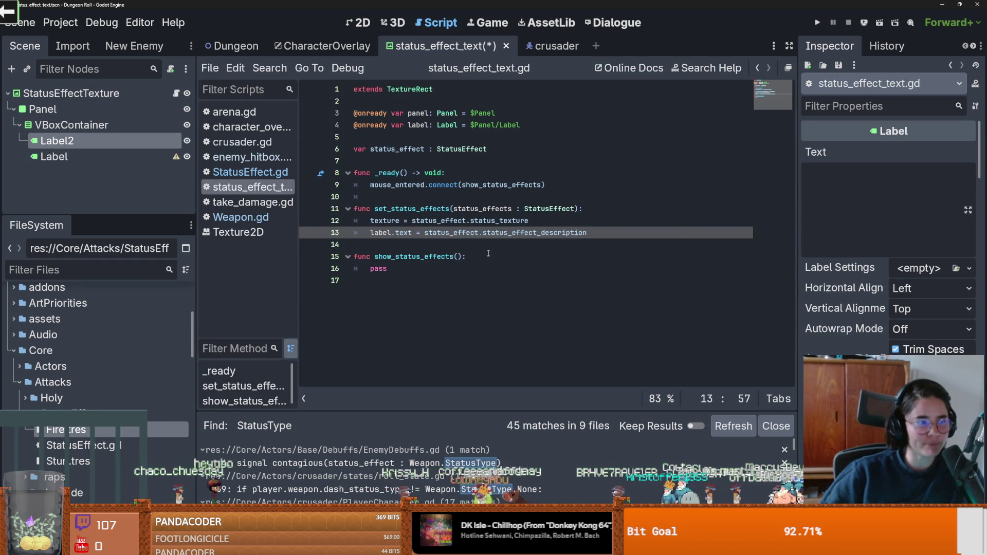
Step: Highlight status_effect uses in the script, inspect Fire.tres, then return to the 2D tooltip
click(411, 158)
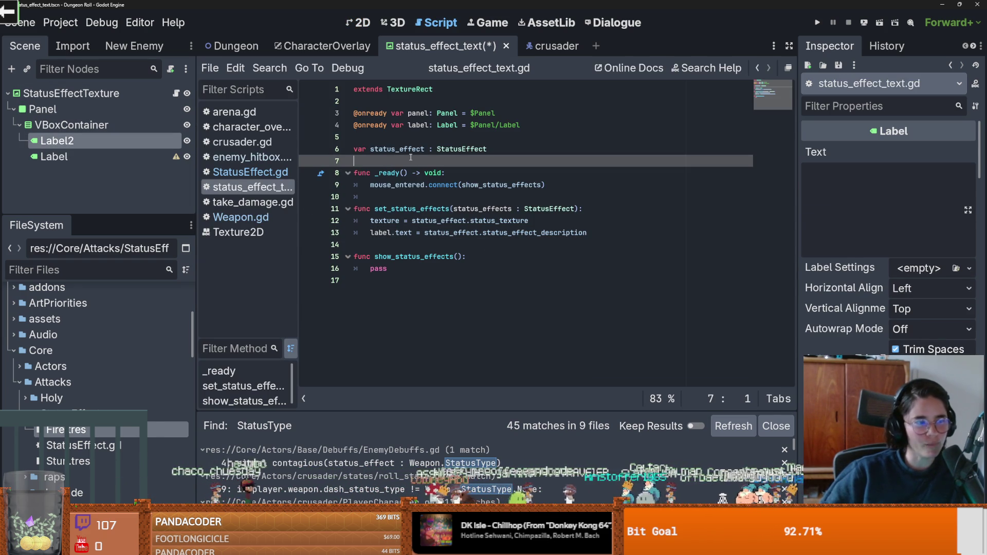
double_click(410, 149)
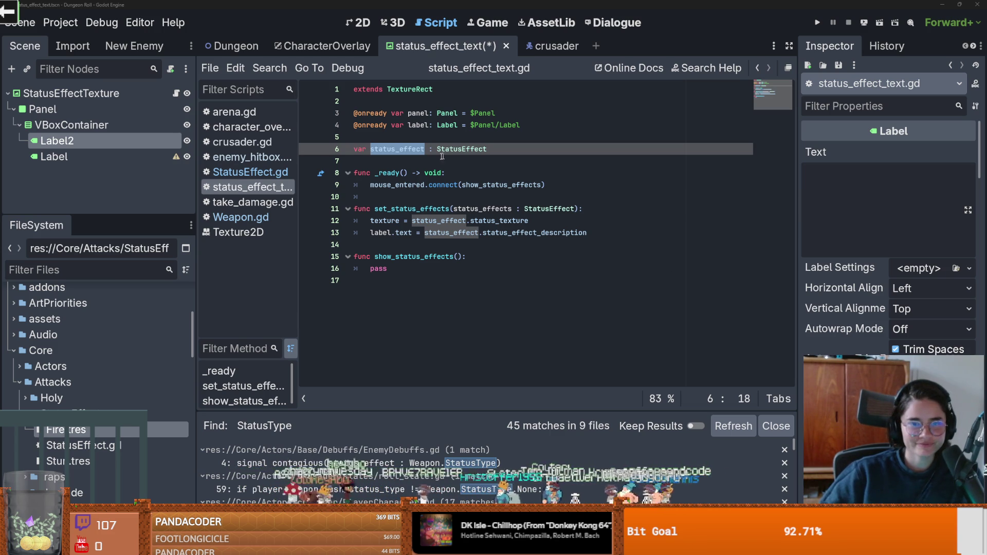
click(102, 432)
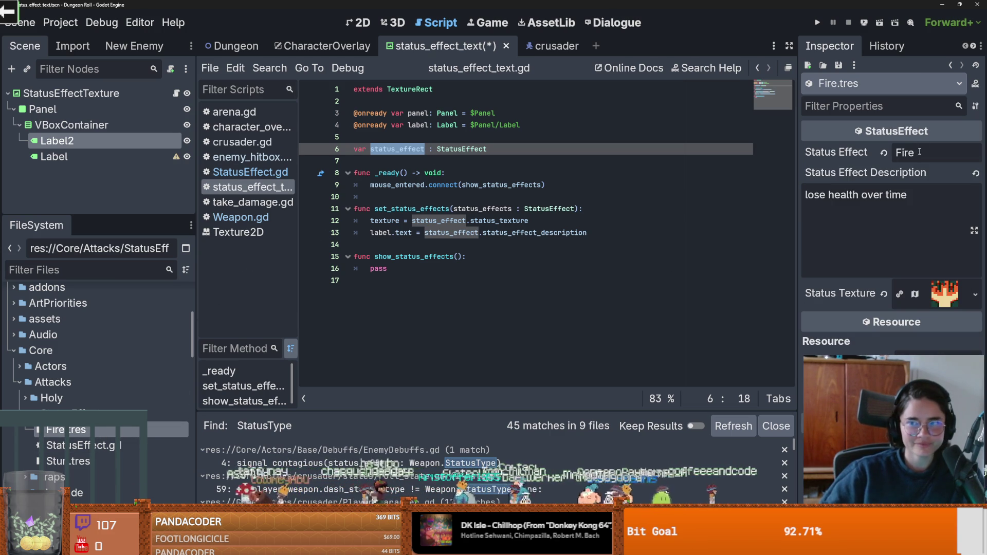
click(102, 141)
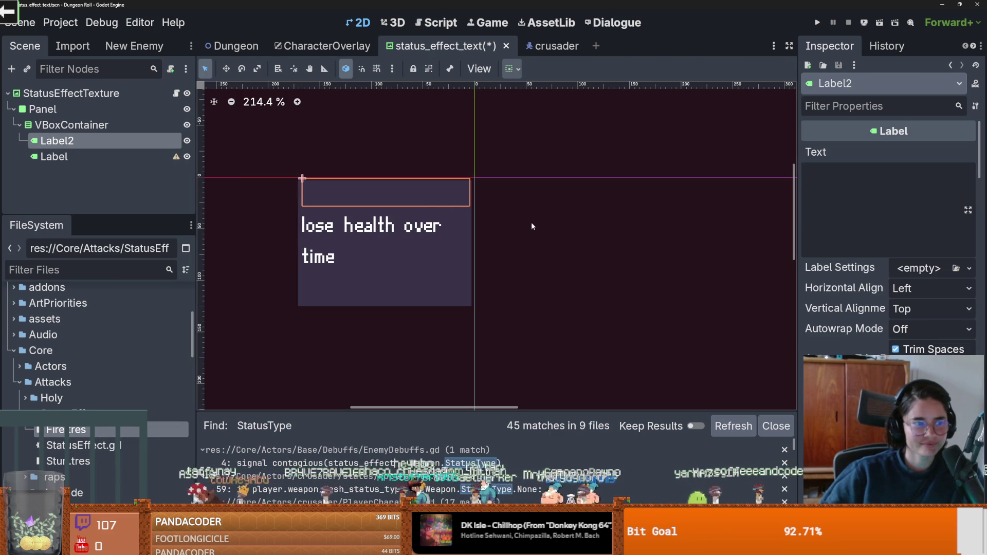
click(877, 198)
Step: Set Label2's text to 'Fire' and centre it horizontally
text(Fire)
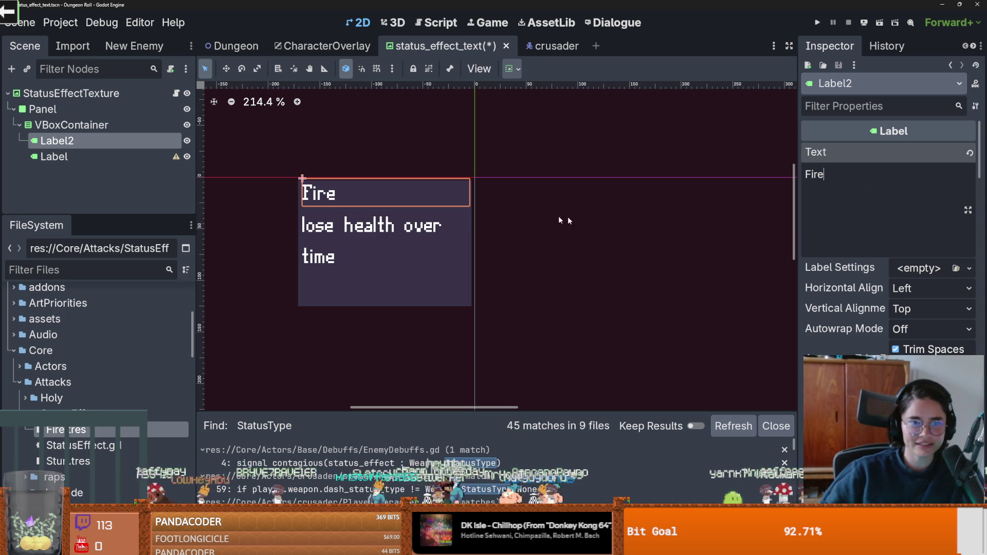
click(905, 289)
click(856, 303)
click(931, 289)
click(919, 324)
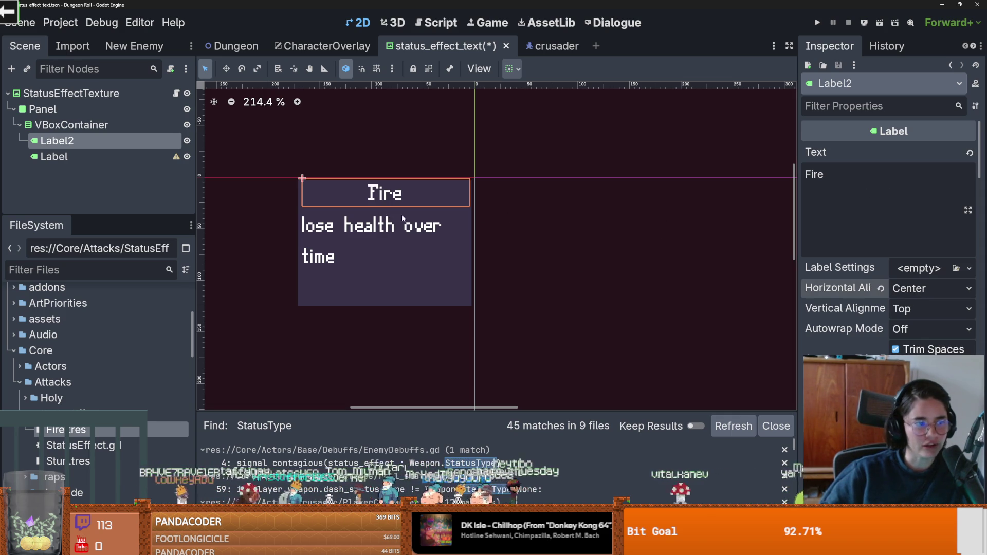
Step: Override the Fire title's font colour with a muted brown (796044) and save the scene
scroll(393, 258, down, 1)
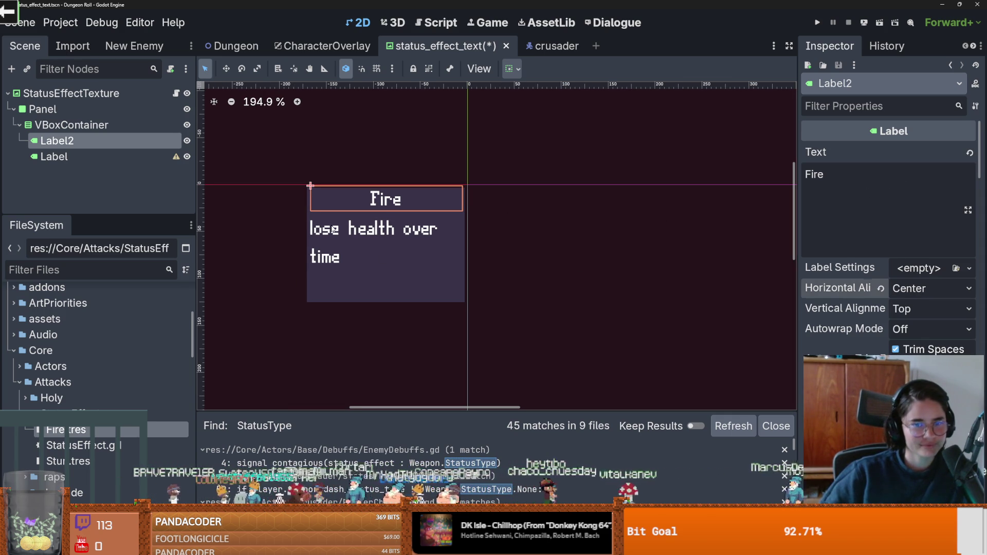
click(347, 222)
click(422, 242)
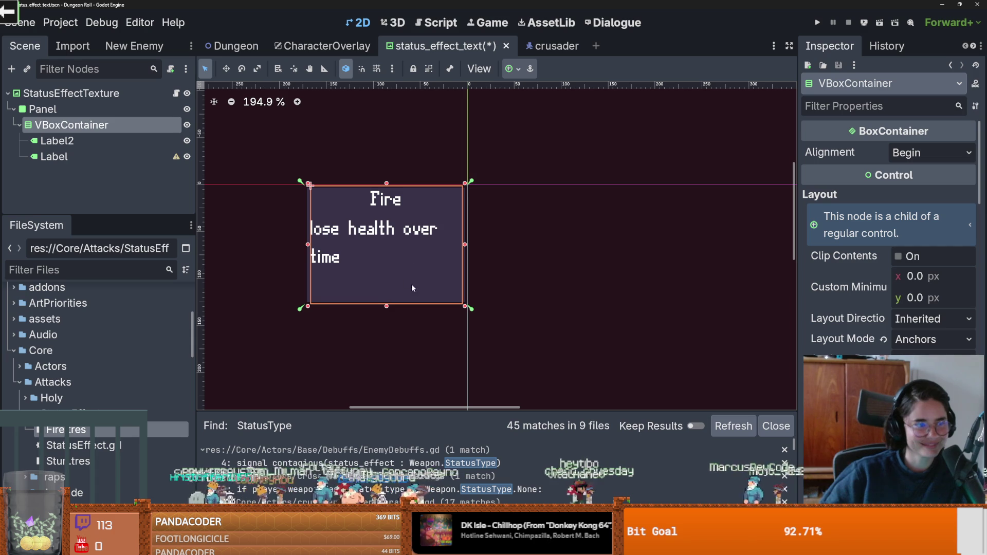
scroll(471, 285, down, 2)
click(381, 253)
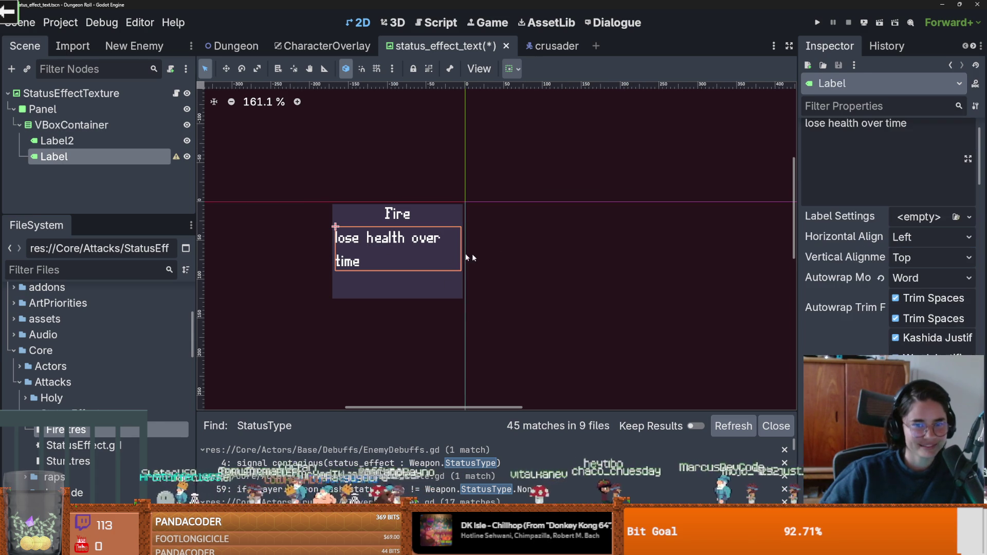
click(417, 218)
scroll(875, 257, down, 15)
scroll(854, 347, down, 10)
scroll(875, 320, up, 10)
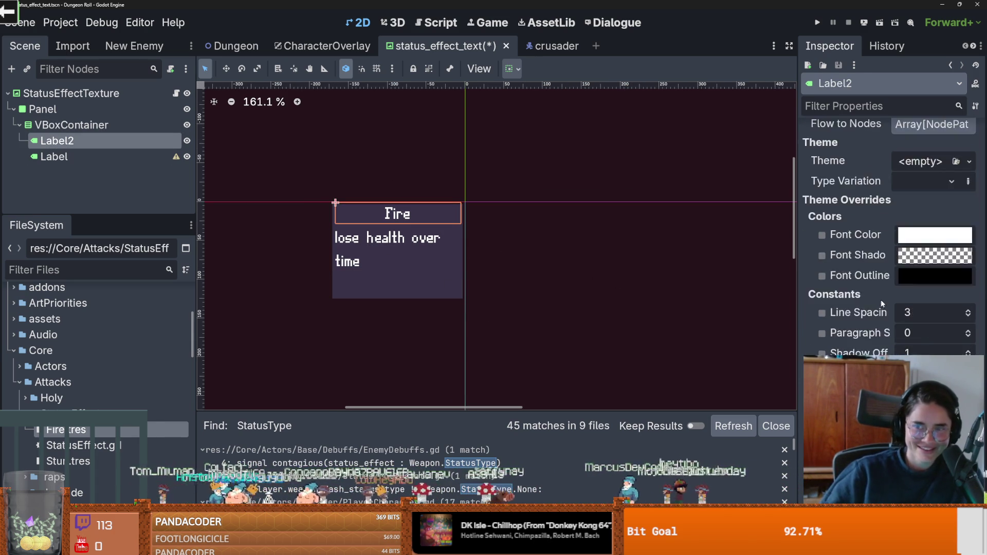
scroll(881, 306, up, 5)
click(935, 389)
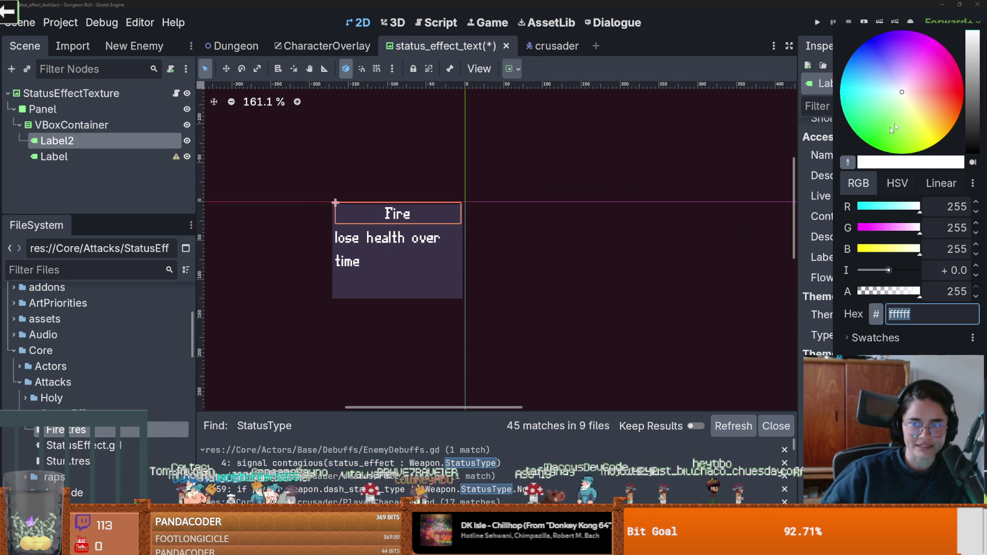
drag(969, 93, 979, 78)
drag(921, 103, 921, 109)
click(754, 148)
key(ctrl+s)
click(102, 157)
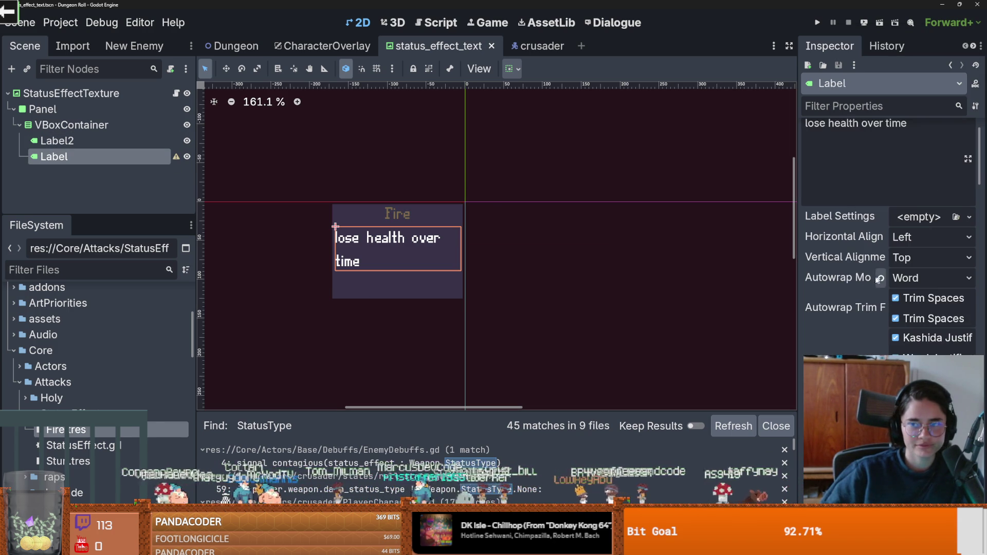
Step: Double the description label text to 'lose health over time lose health over time'
scroll(862, 327, down, 5)
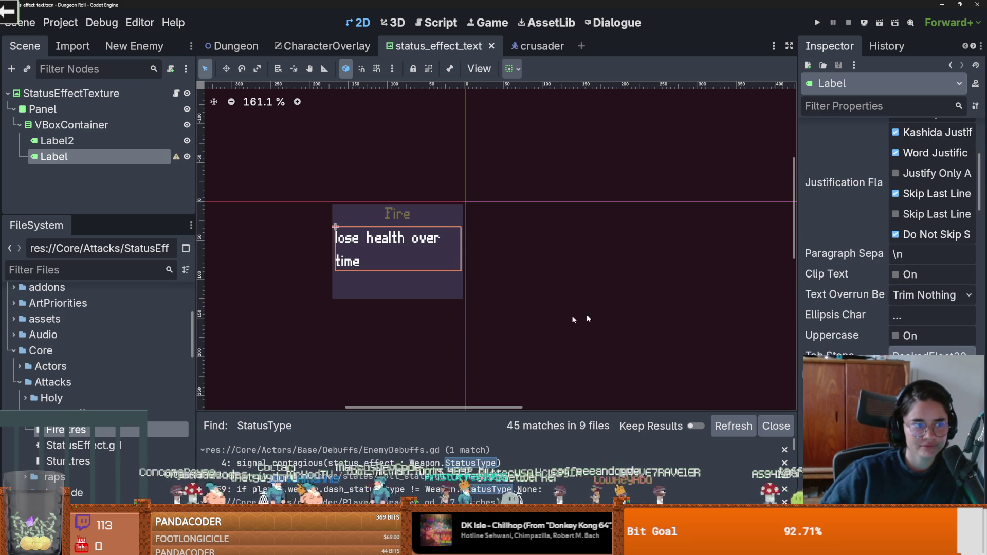
scroll(931, 238, down, 5)
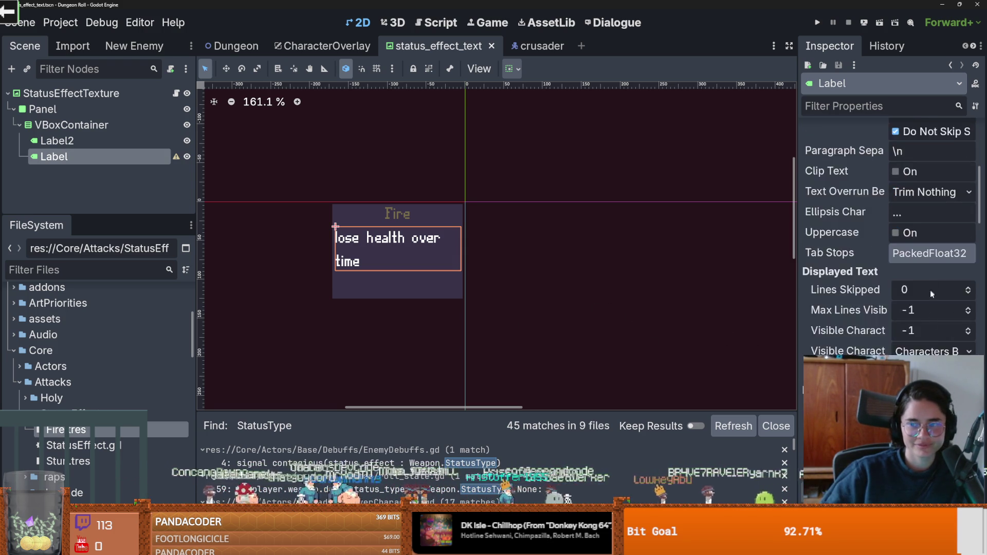
scroll(932, 268, up, 10)
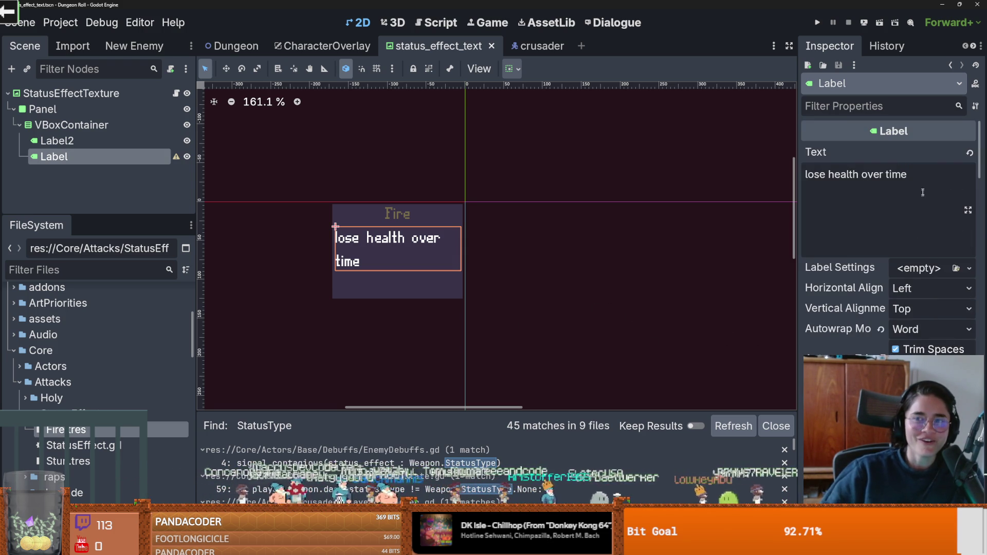
click(905, 175)
drag(919, 174, 710, 170)
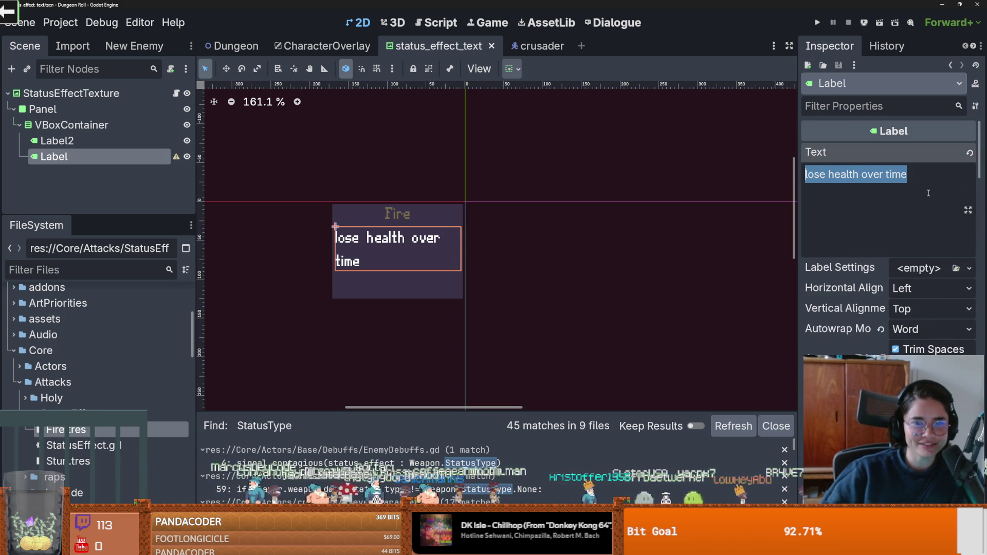
key(ctrl+c)
key(End)
key(ctrl+v)
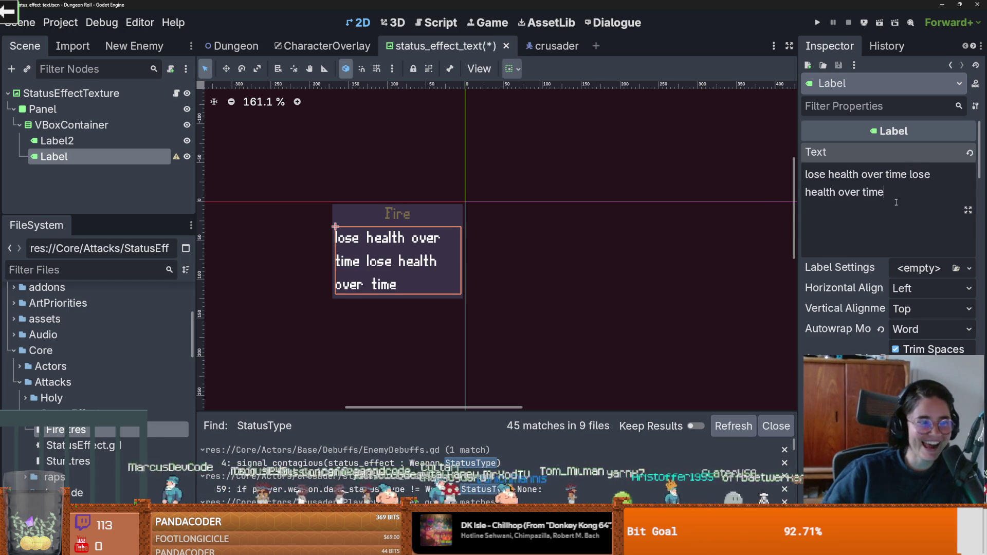
Step: Give the description label a custom minimum height of 87 and save the scene
scroll(926, 323, down, 10)
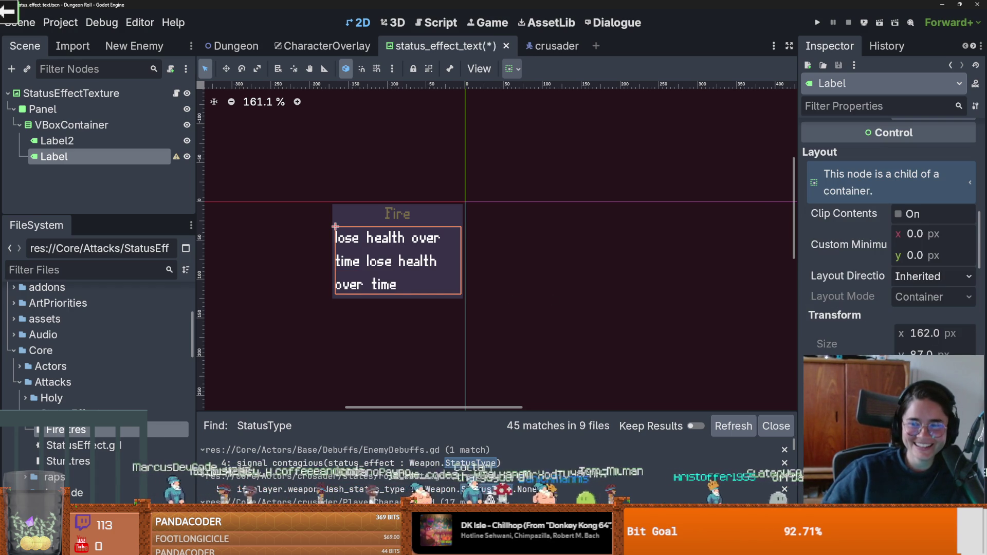
click(924, 260)
text(87)
key(Return)
key(ctrl+s)
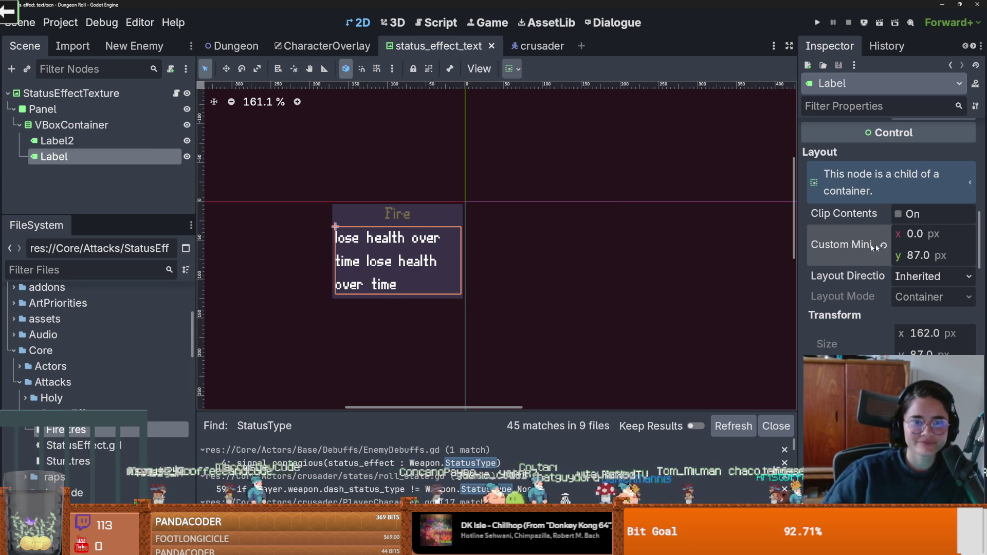
Step: Set the description's horizontal alignment to Center and save the status effect scene
scroll(931, 288, up, 10)
click(915, 288)
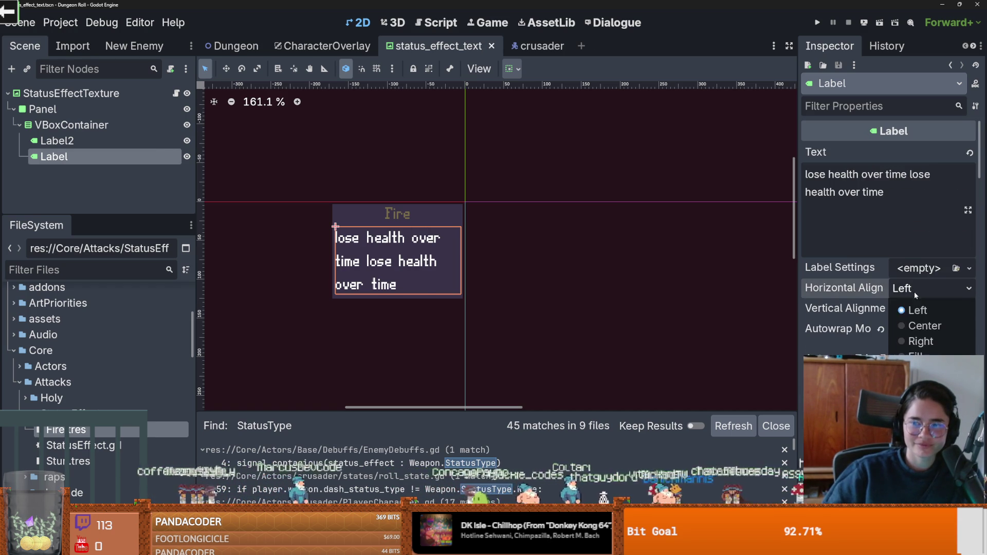
click(919, 325)
click(623, 272)
key(ctrl+s)
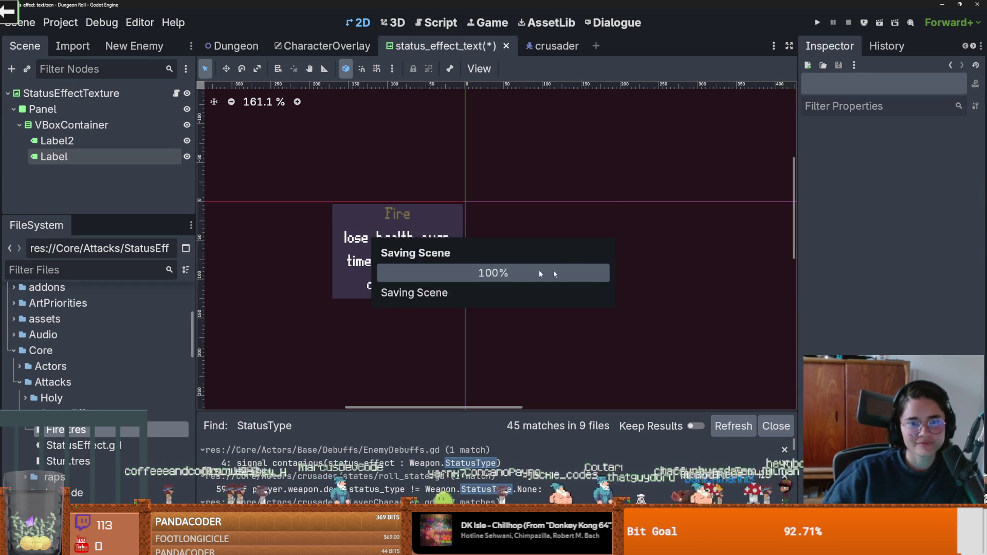
click(135, 142)
click(134, 157)
key(ctrl+s)
click(175, 93)
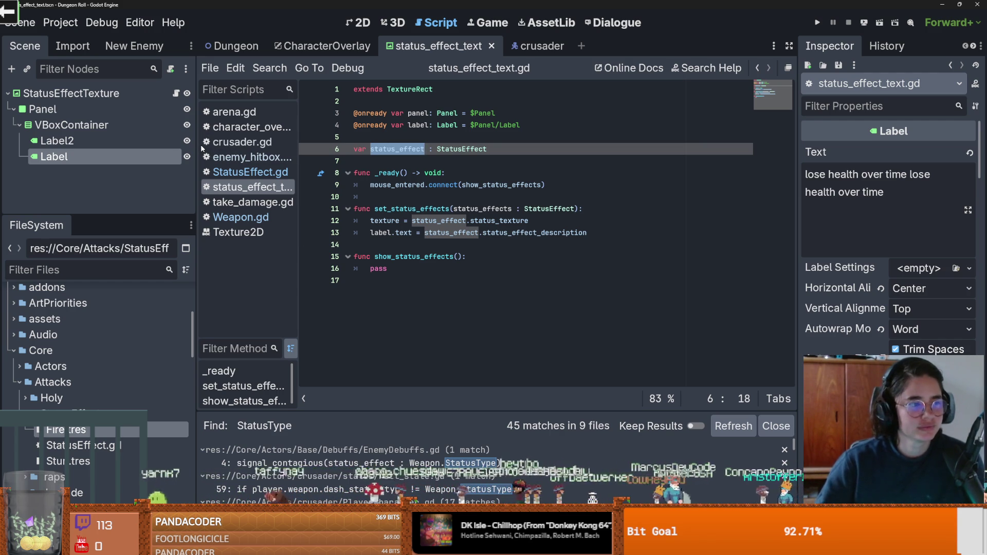
Step: Review the mouse_entered connection and set_status_effects function in status_effect_text.gd
click(96, 141)
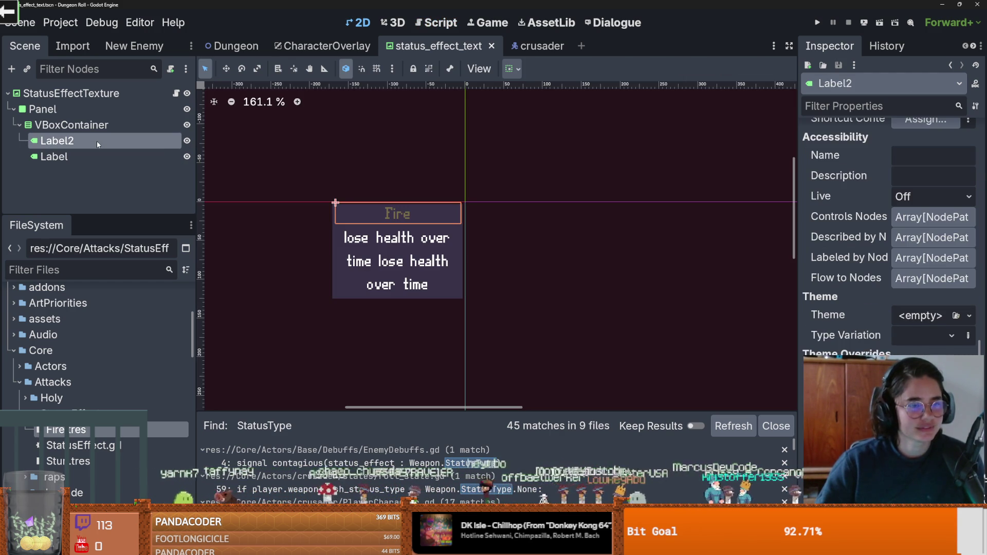
click(175, 93)
key(ctrl+s)
click(440, 174)
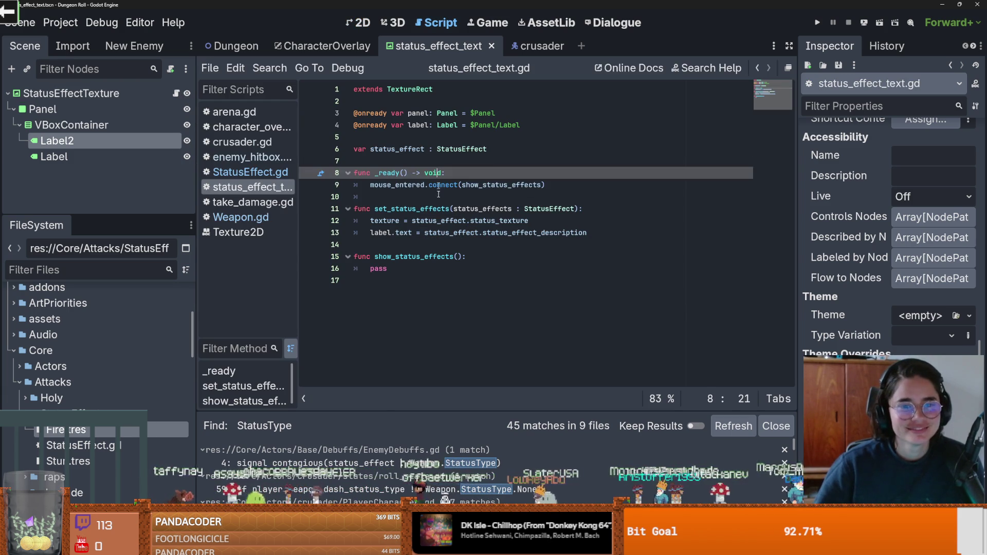
click(441, 209)
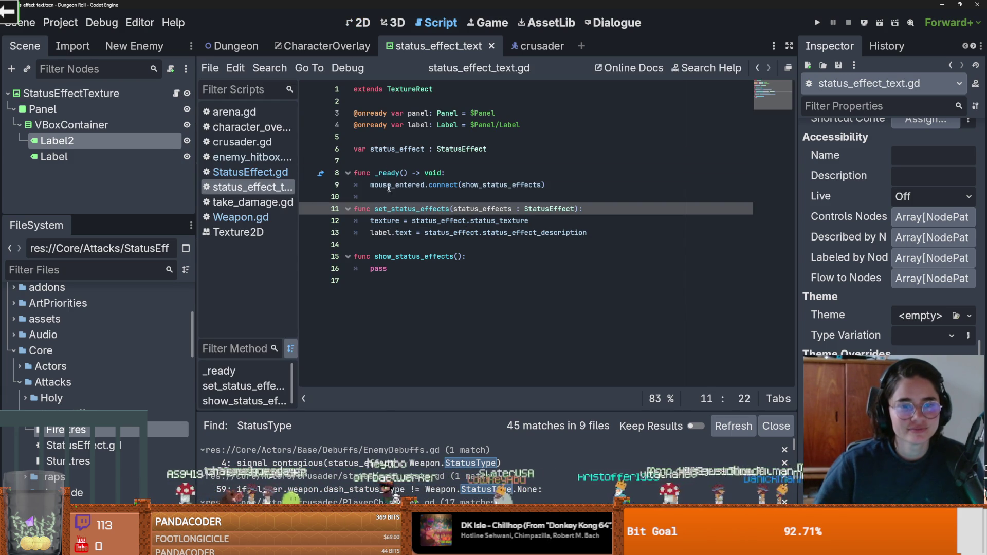
Step: Rename Label2 to NameLabel and Label to DescriptionLabel, then save
double_click(81, 142)
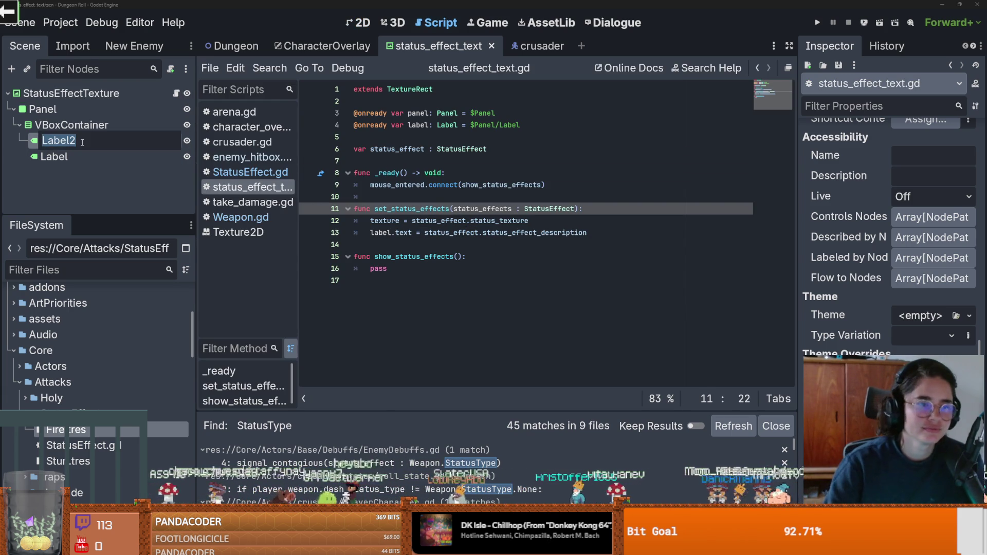
text(Name)
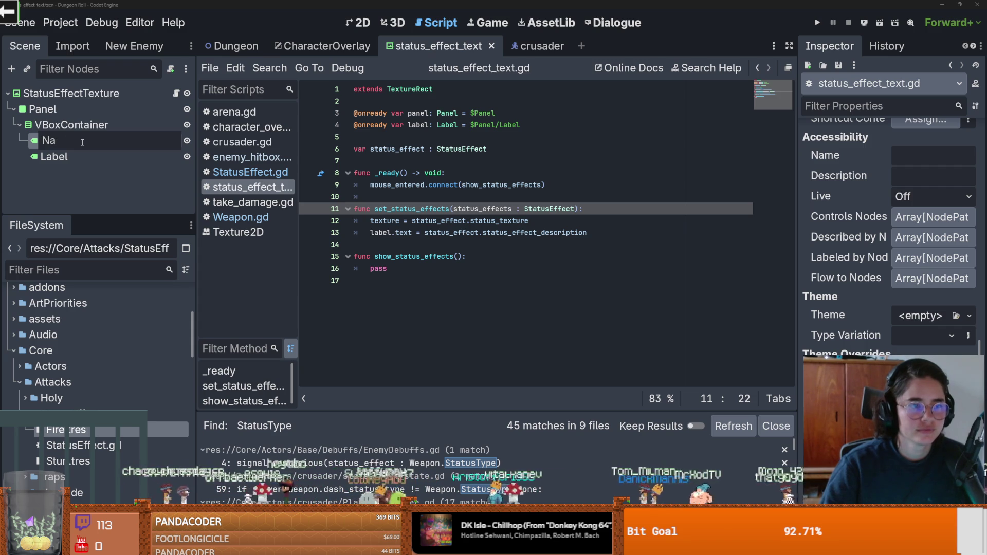
text(bell)
key(Return)
double_click(79, 151)
text(DescriptionL)
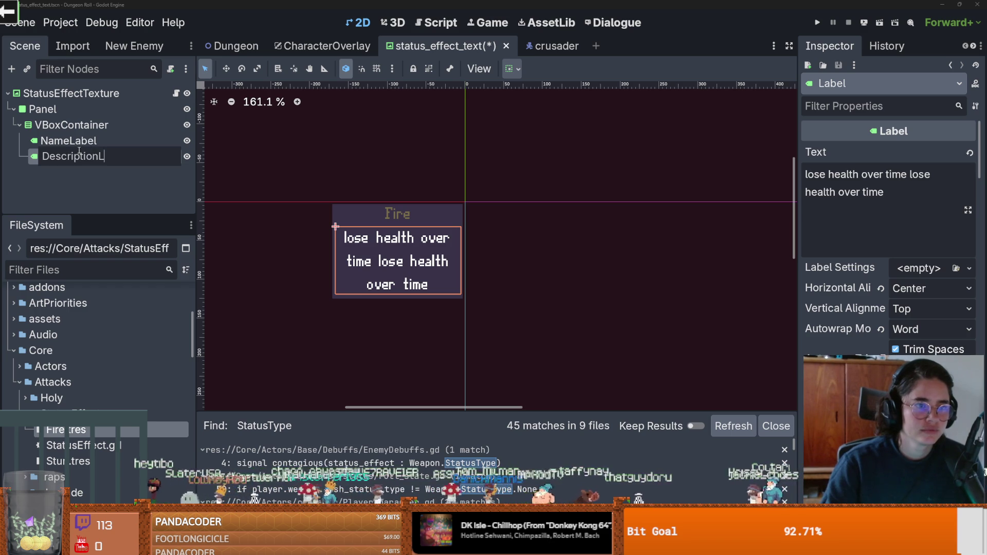
key(Return)
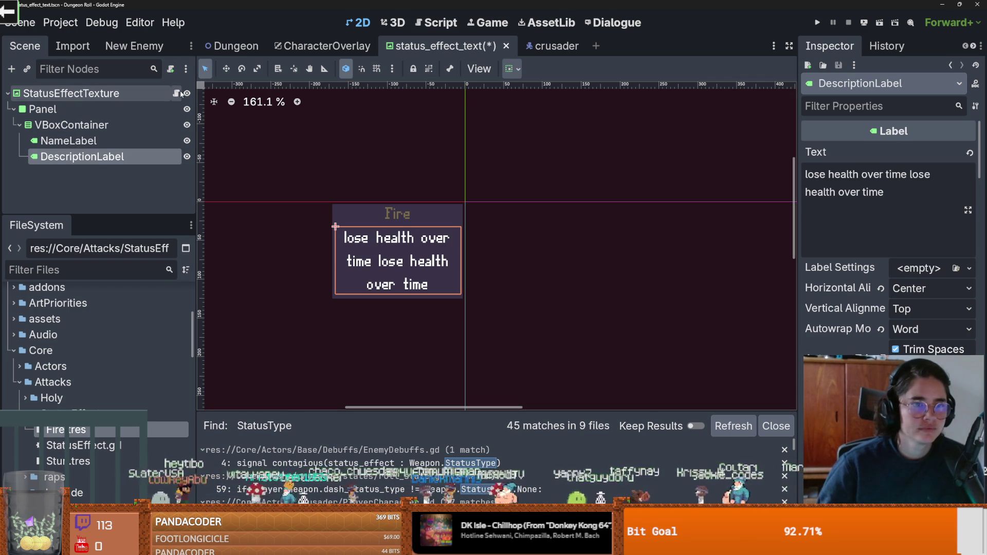
click(176, 93)
key(ctrl+s)
click(395, 125)
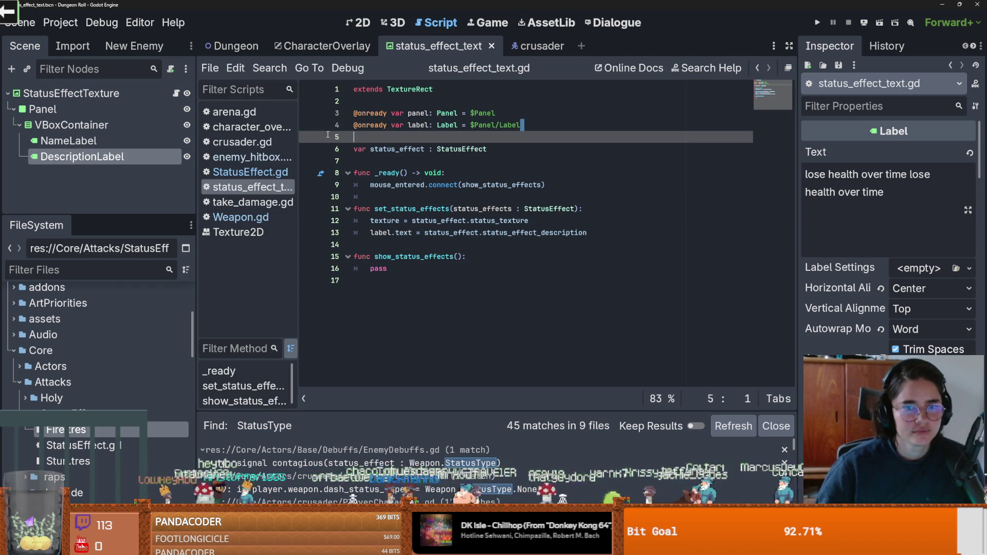
key(shift+Home)
key(BackSpace)
key(BackSpace)
click(69, 140)
shift+click(83, 156)
click(176, 93)
drag(95, 146, 431, 149)
Step: Point the existing text assignment on line 16 at name_label
double_click(430, 137)
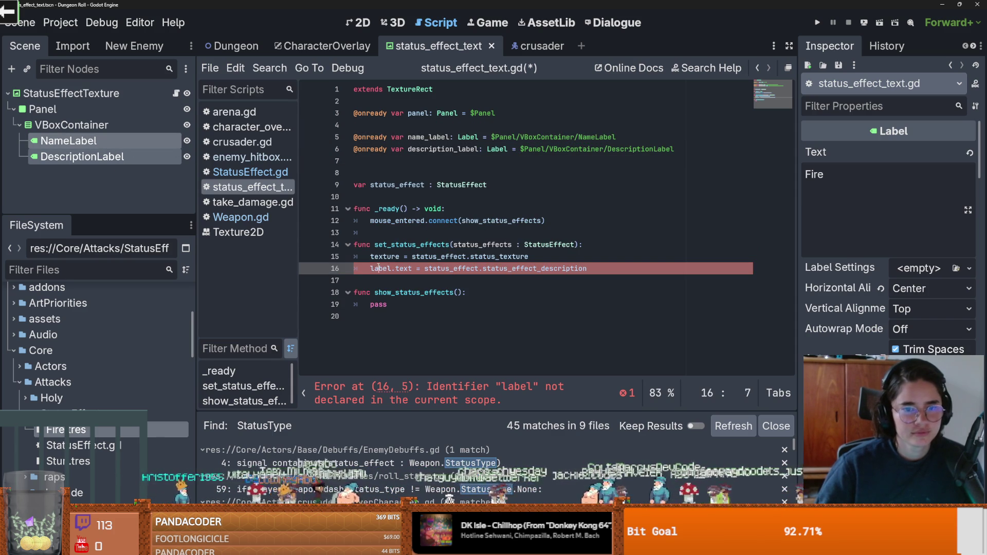
key(ctrl+c)
double_click(380, 268)
key(ctrl+v)
key(Return)
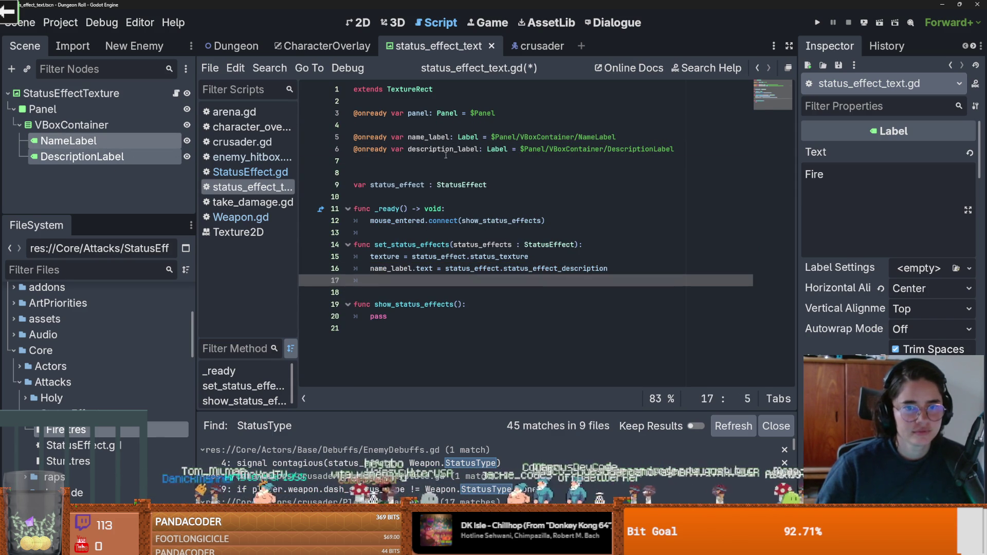
Step: Add description_label.text = status_effect_description and set name_label.text to status_effect_name
double_click(444, 149)
drag(612, 268, 367, 266)
key(ctrl+c)
key(Down)
key(ctrl+v)
double_click(434, 150)
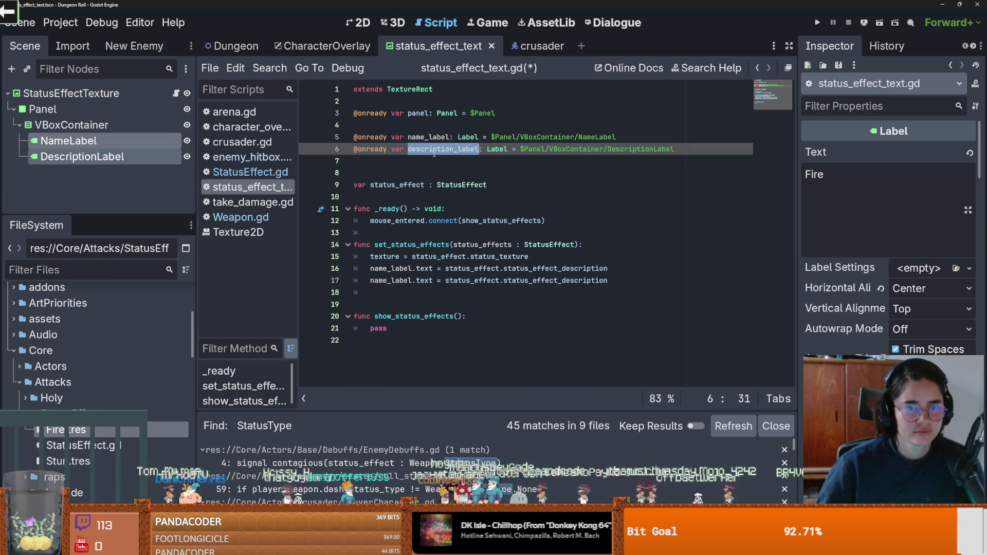
key(ctrl+c)
double_click(392, 280)
key(ctrl+v)
double_click(560, 269)
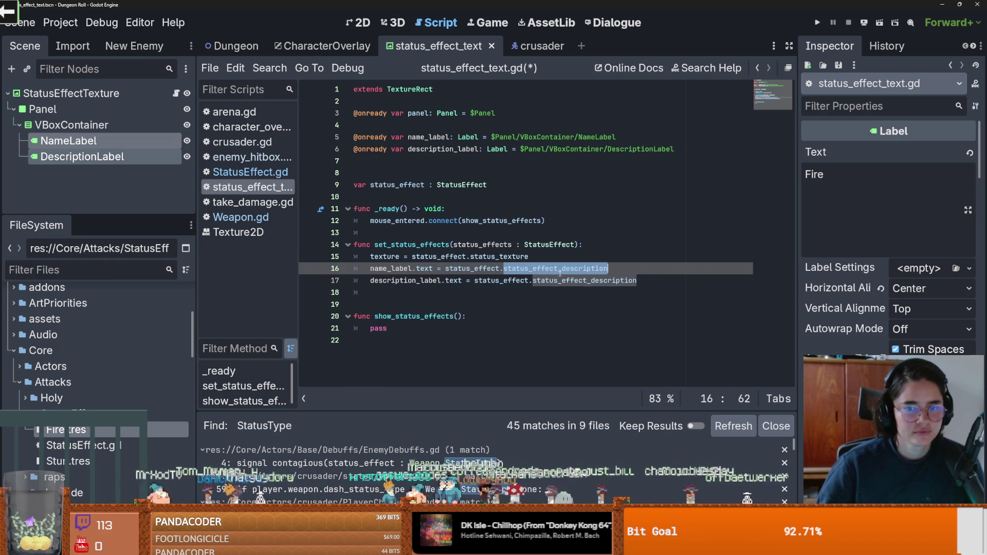
text(status_effect_name)
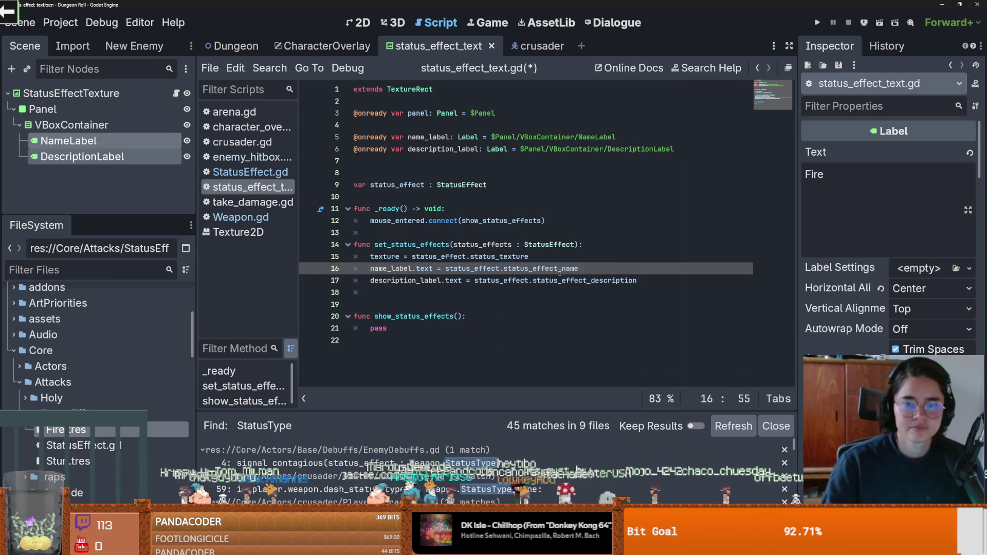
click(379, 328)
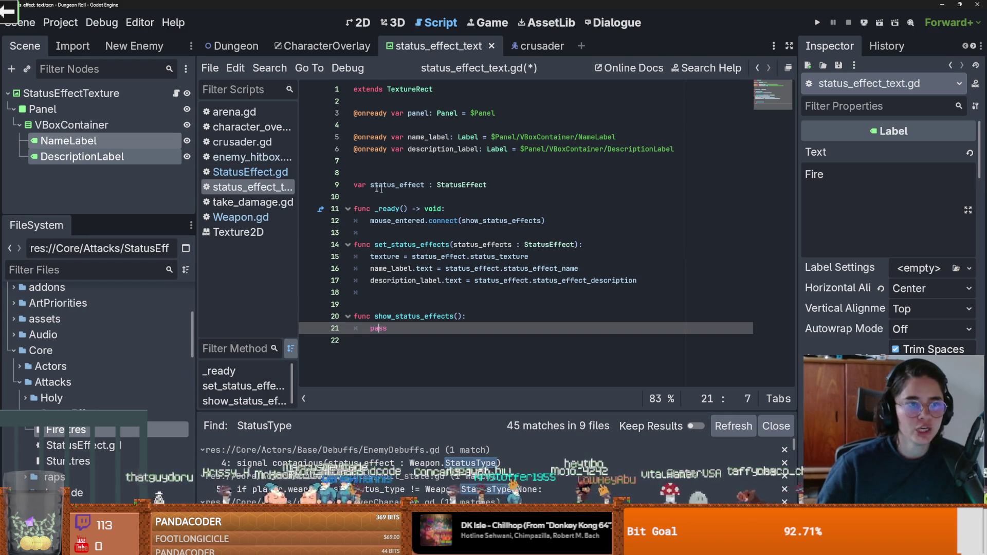
double_click(418, 113)
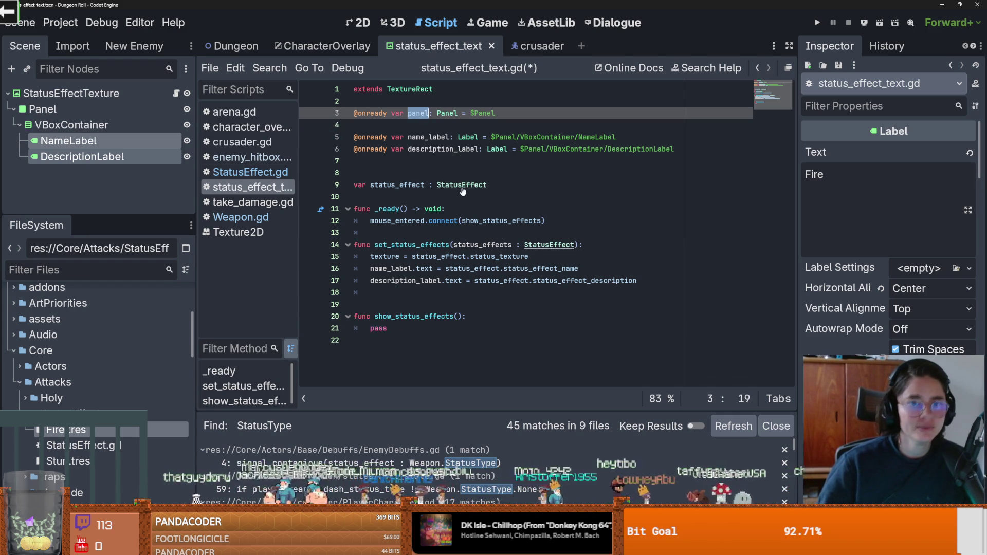
Step: Hide the panel at startup by adding panel.hide() to _ready, then save
click(461, 209)
key(Return)
text(panel.hide()
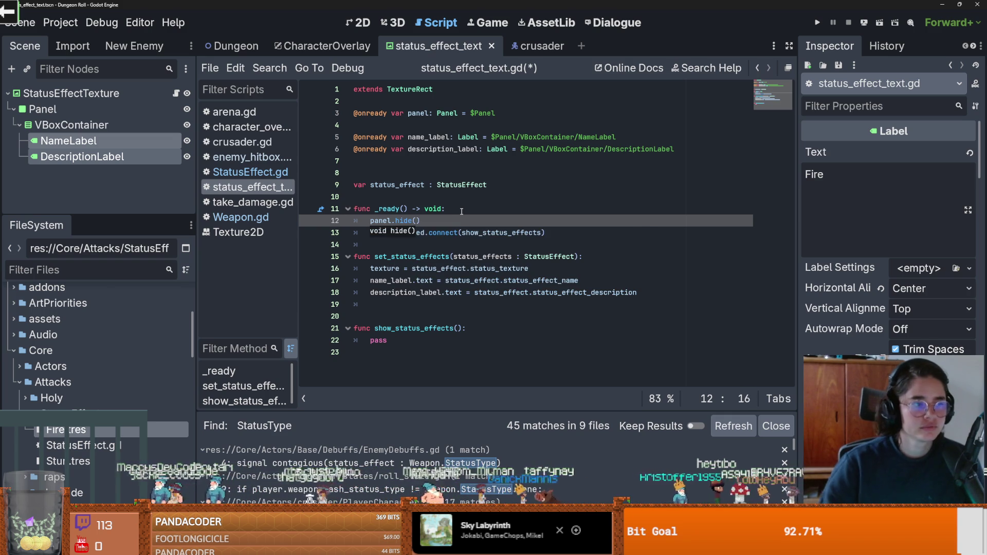
click(460, 212)
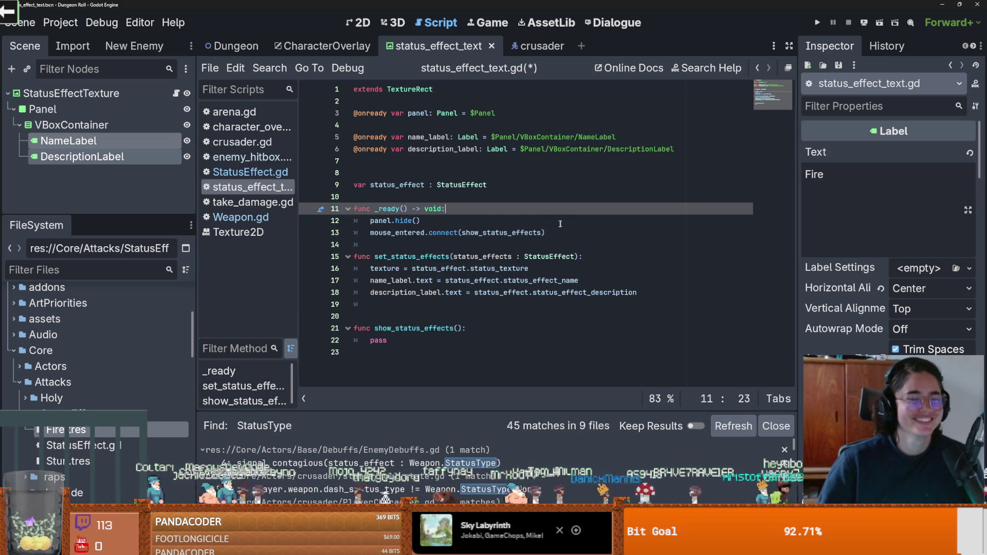
key(Down)
key(ctrl+s)
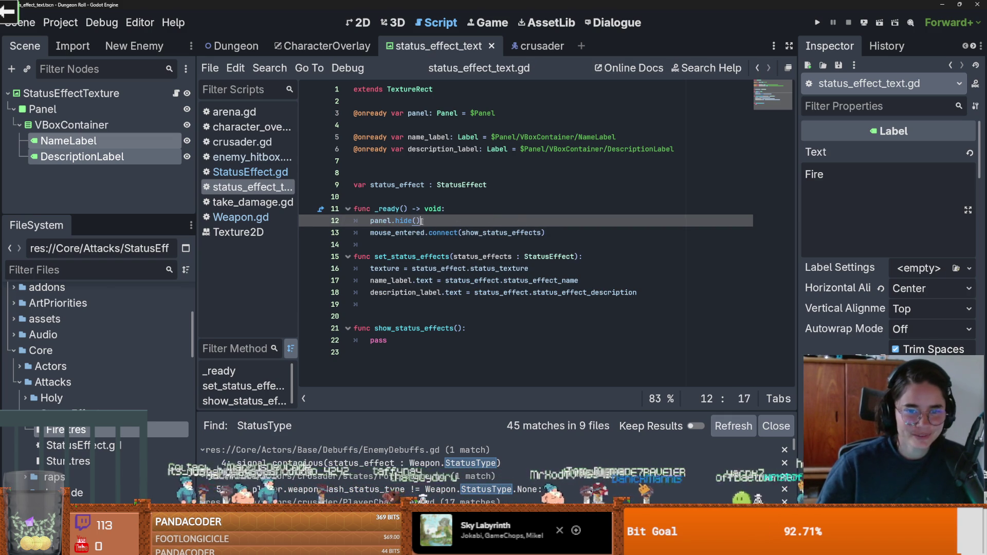
Step: Replace pass in show_status_effects with panel.show() and save
drag(425, 222, 369, 221)
double_click(378, 340)
key(ctrl+v)
double_click(404, 341)
text(show)
key(ctrl+s)
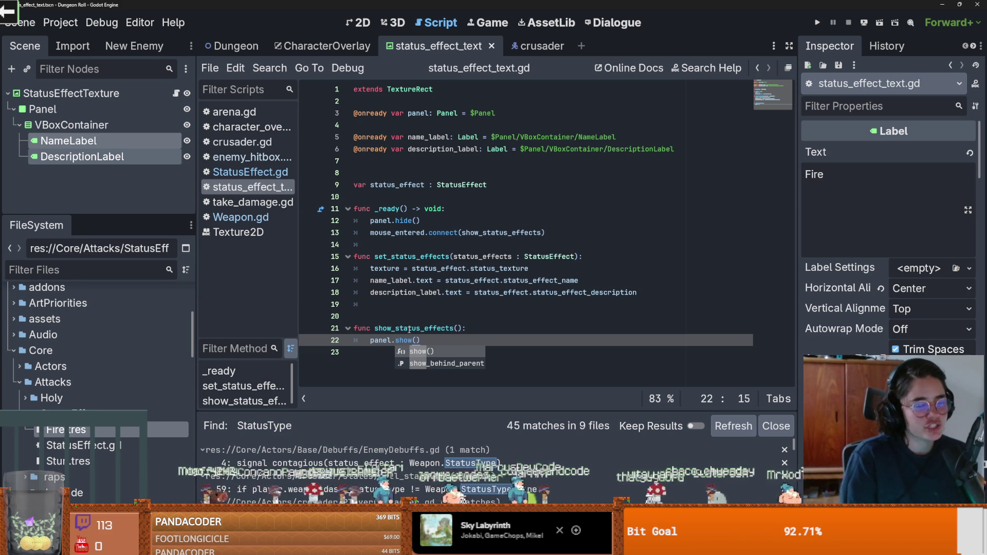
Step: Remove the extra blank line before show_status_effects
click(412, 326)
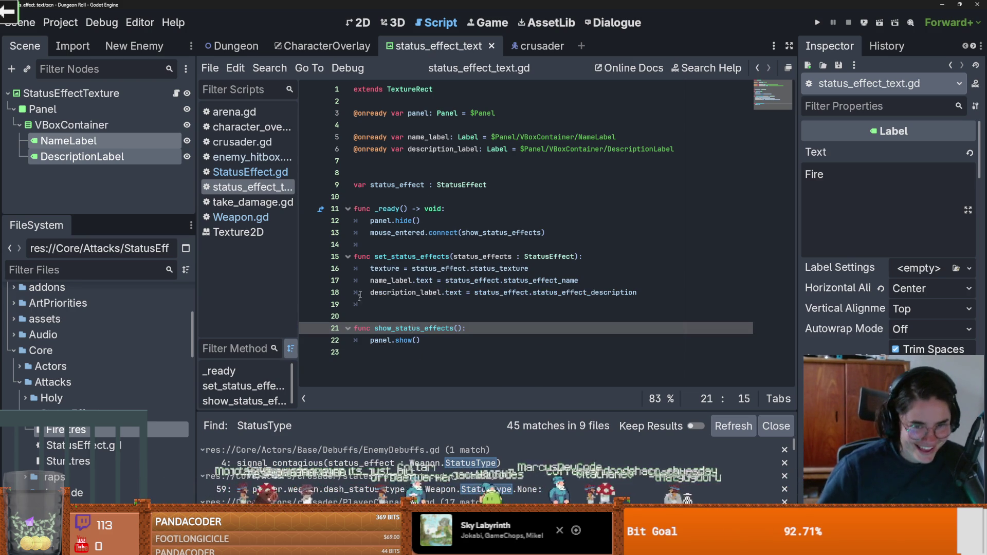
key(Up)
key(BackSpace)
click(547, 233)
key(shift+Home)
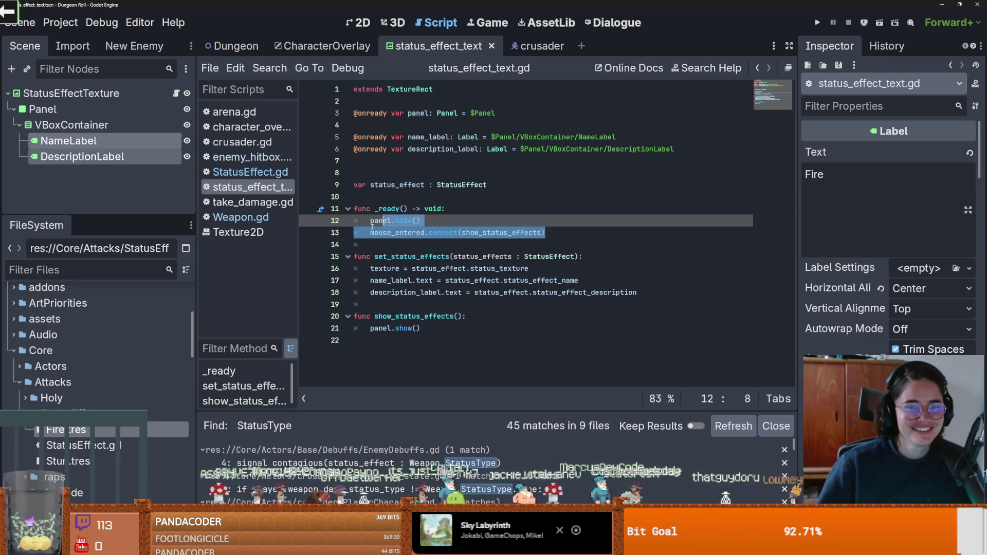
Step: Add a mouse_exited.connect(hide_status_effects) line below the mouse_entered connection
key(ctrl+c)
key(End)
key(Return)
key(ctrl+v)
double_click(411, 245)
text(mouse_exi)
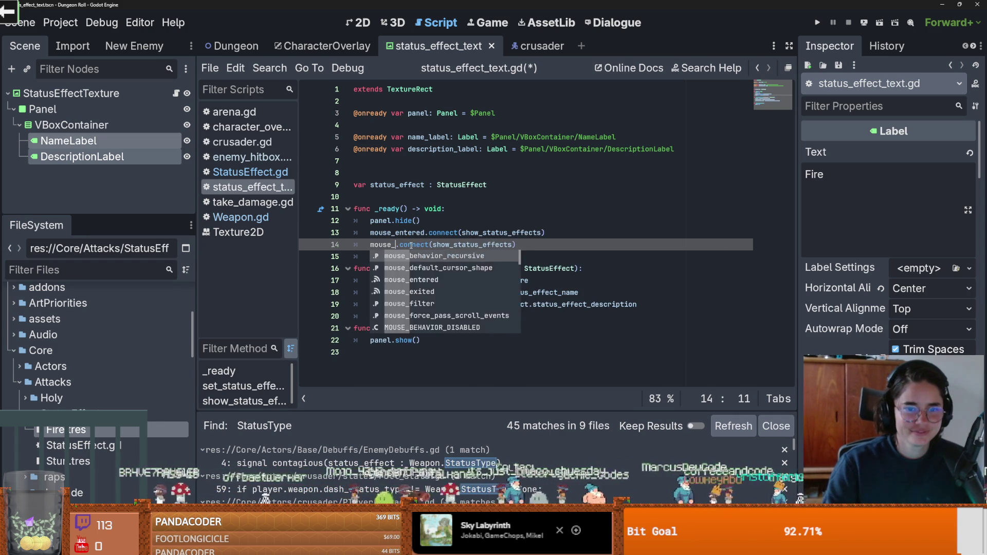
key(Return)
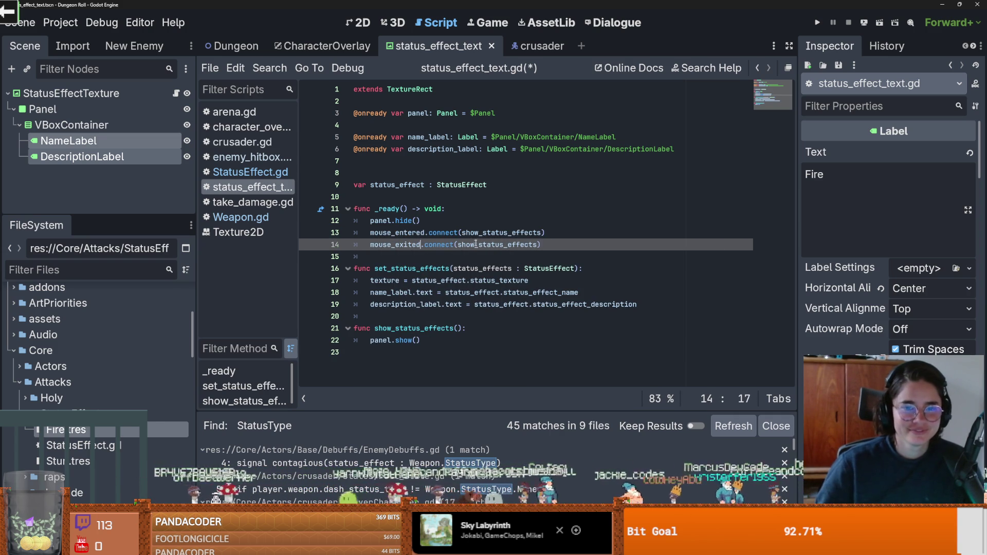
double_click(472, 245)
text(hide)
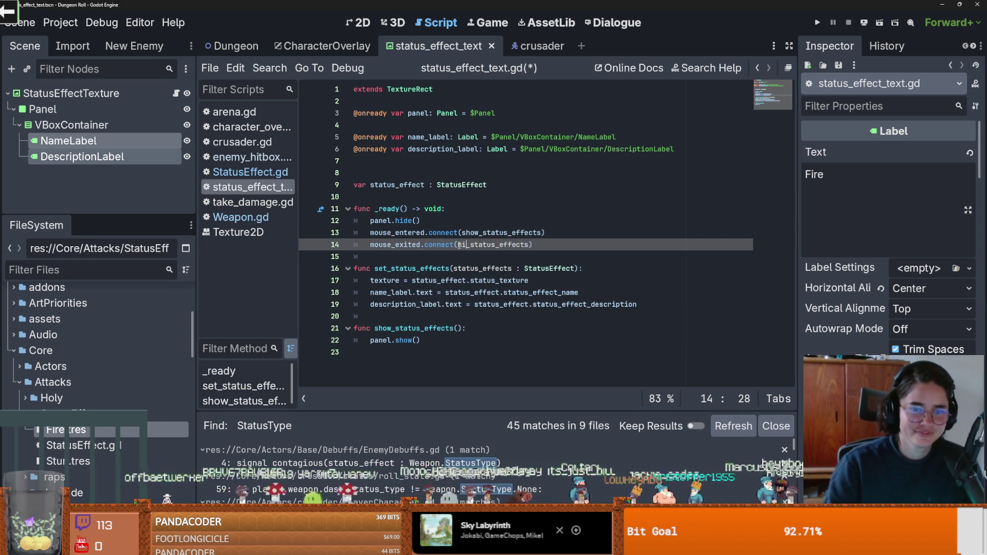
key(Tab)
Step: Add a hide_status_effects function after show_status_effects and save
click(423, 365)
key(Return)
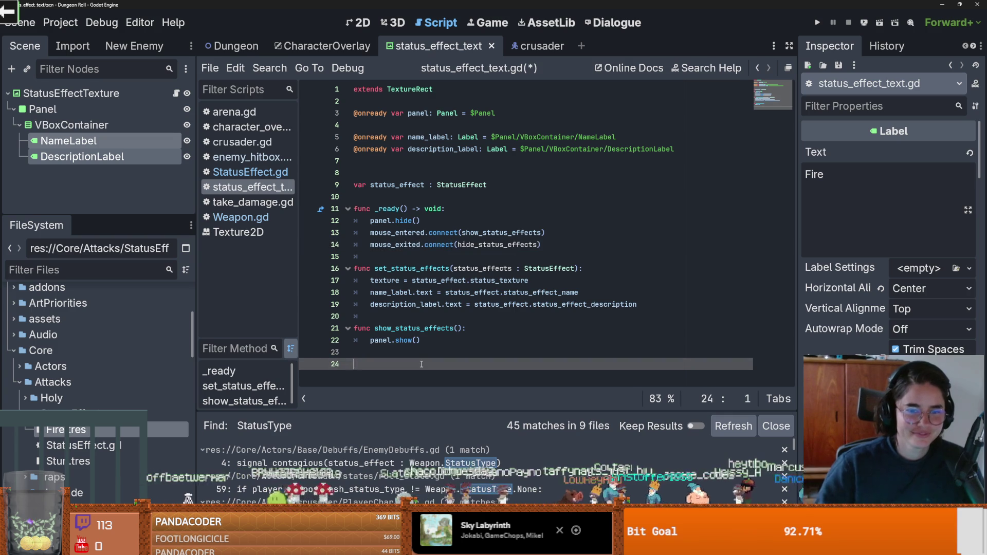
key(BackSpace)
key(BackSpace)
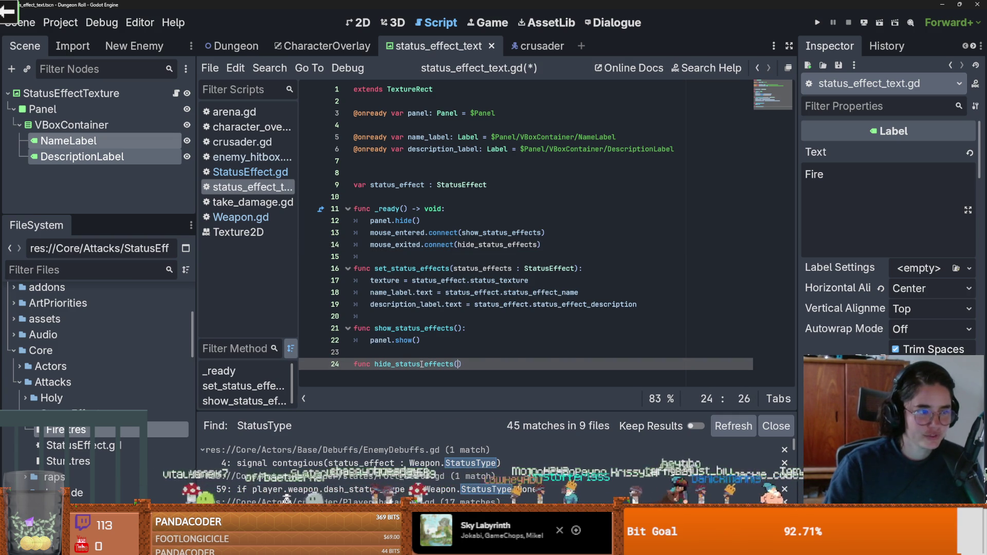
text(:)
key(Return)
key(ctrl+s)
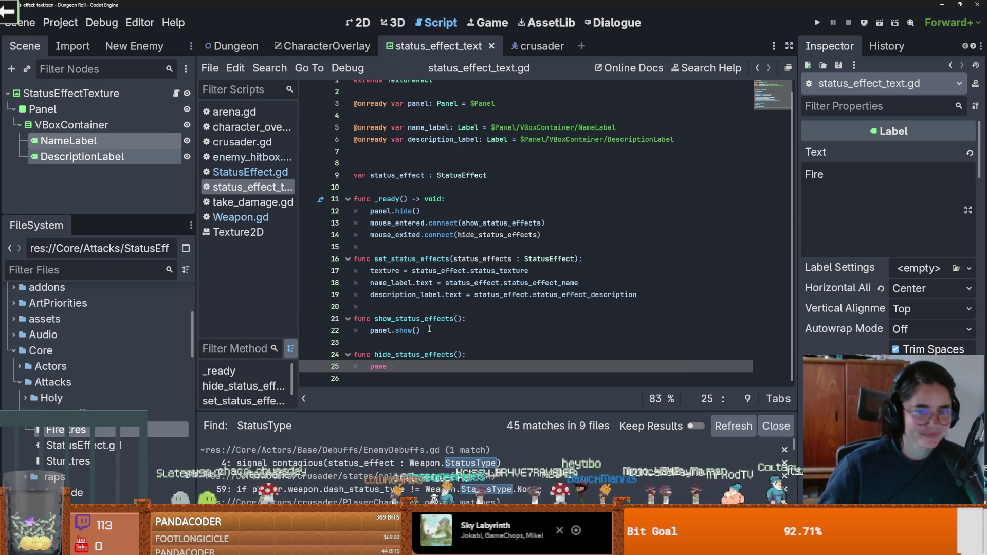
Step: Make hide_status_effects call panel.hide() instead of pass, then save
drag(427, 328, 363, 331)
key(ctrl+c)
double_click(378, 367)
key(ctrl+v)
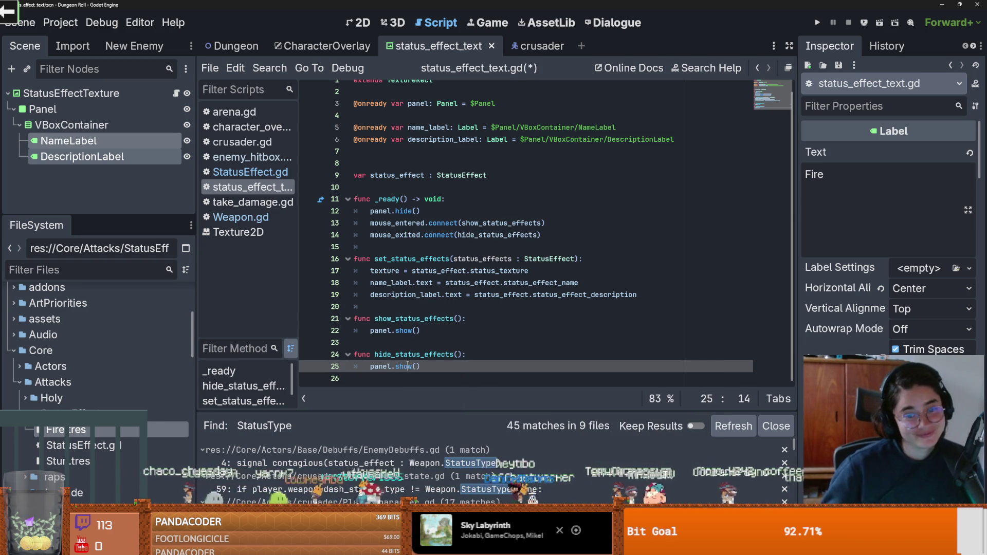
text(h)
key(ctrl+s)
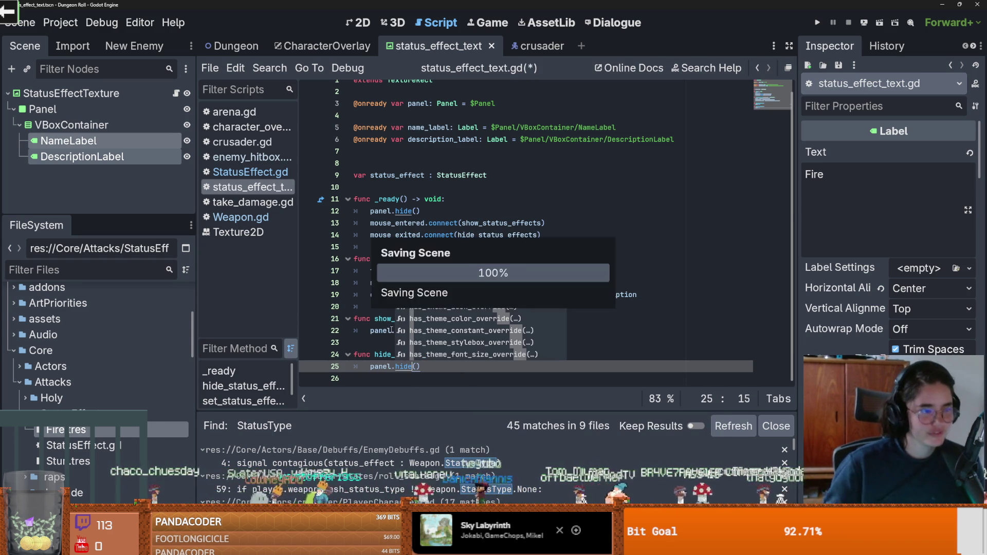
click(388, 344)
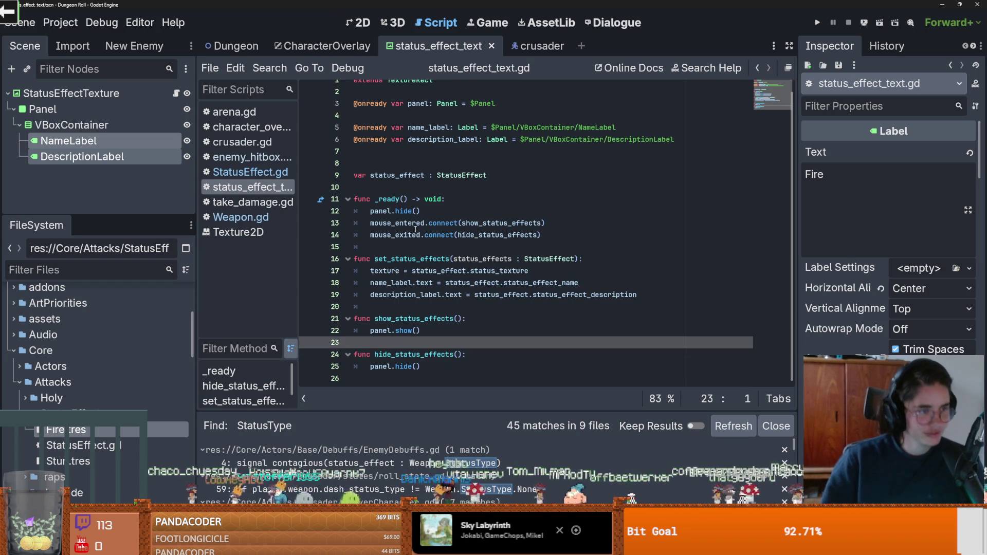
Step: Check the mouse_exited signal docs, widen the Scene dock, and switch to CharacterOverlay
mouse_move(415, 230)
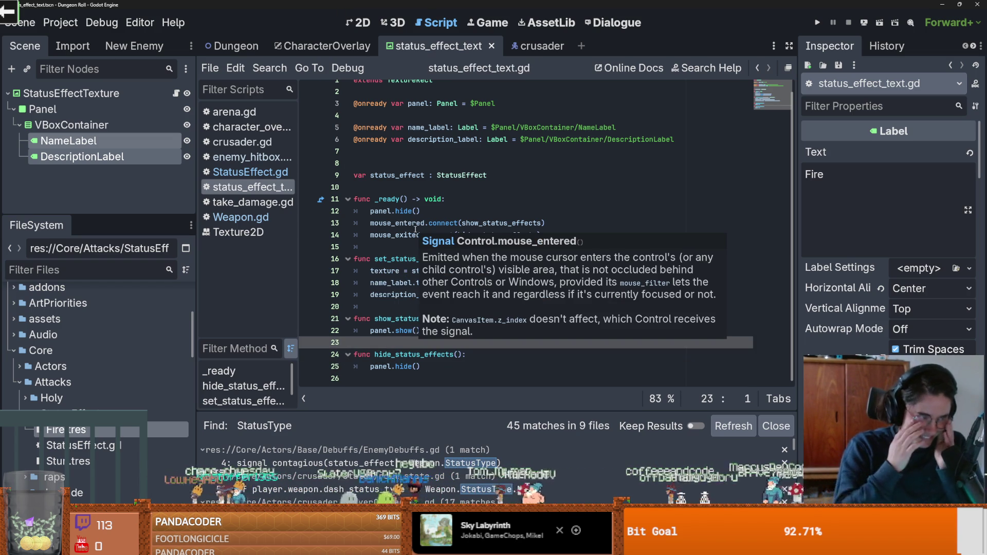
click(402, 305)
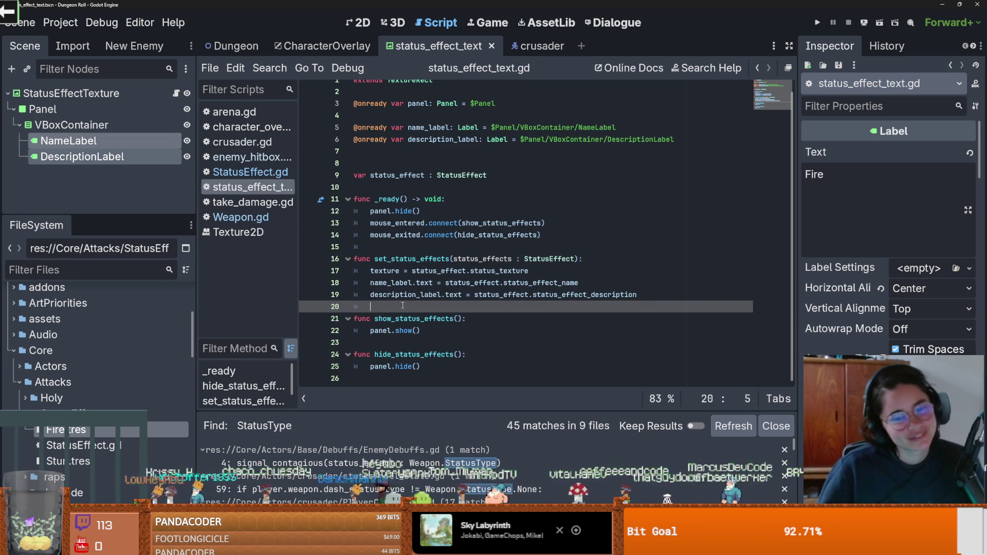
click(403, 296)
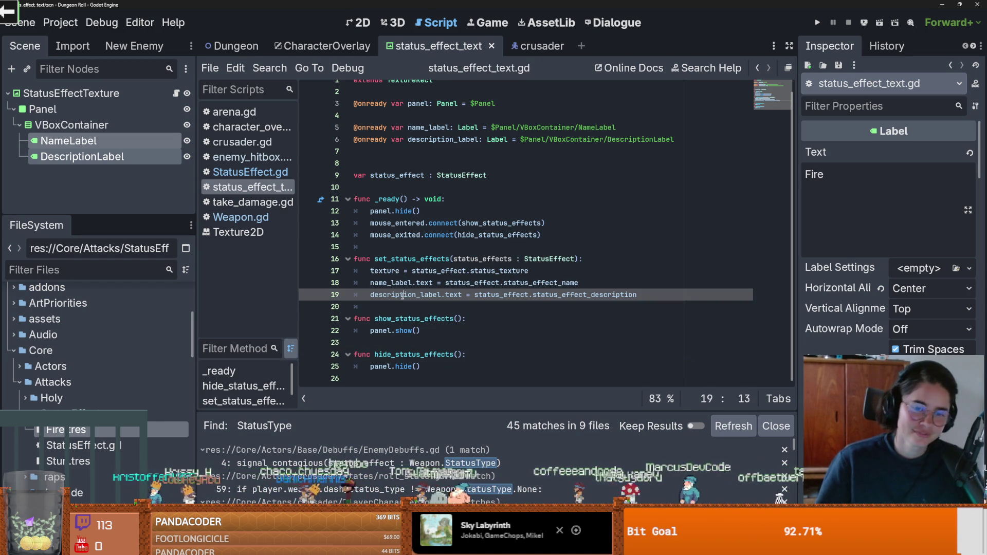
drag(119, 218, 144, 242)
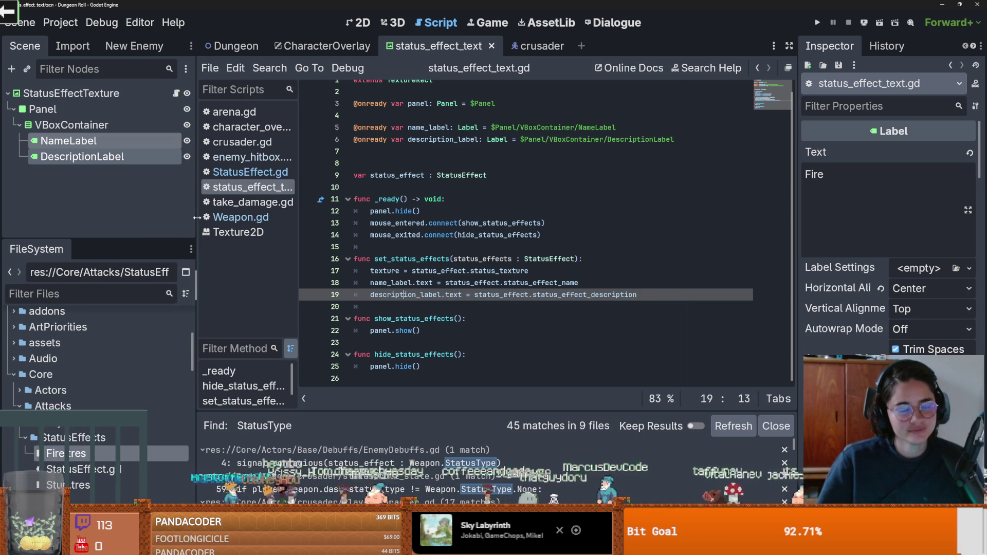
double_click(406, 235)
mouse_move(406, 235)
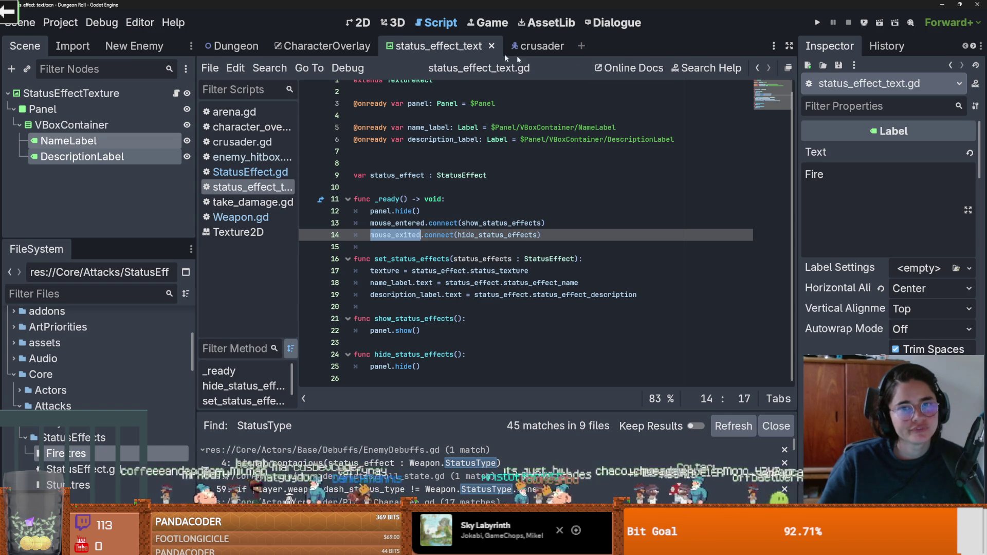
click(315, 49)
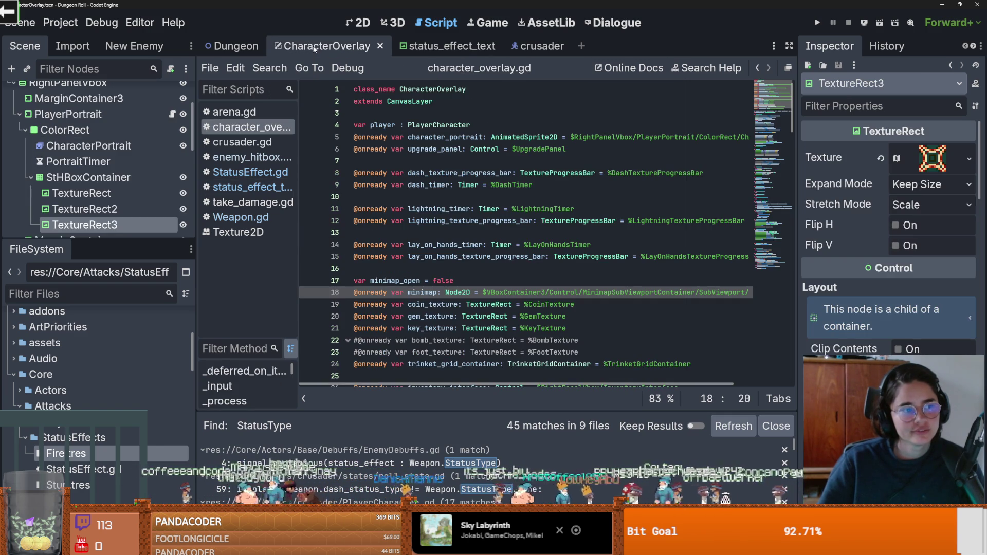
Step: Delete the three placeholder TextureRect icons from StHBoxContainer
click(373, 23)
scroll(412, 235, down, 1)
click(129, 195)
shift+click(129, 225)
right_click(129, 224)
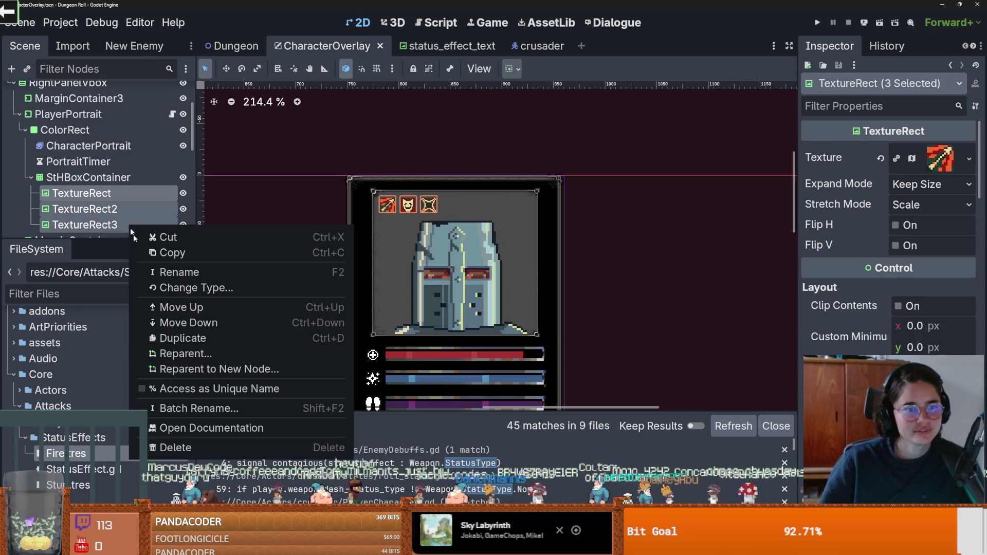
click(154, 445)
click(443, 298)
Step: Instance status_effect_text.tscn as a child of StHBoxContainer
click(88, 178)
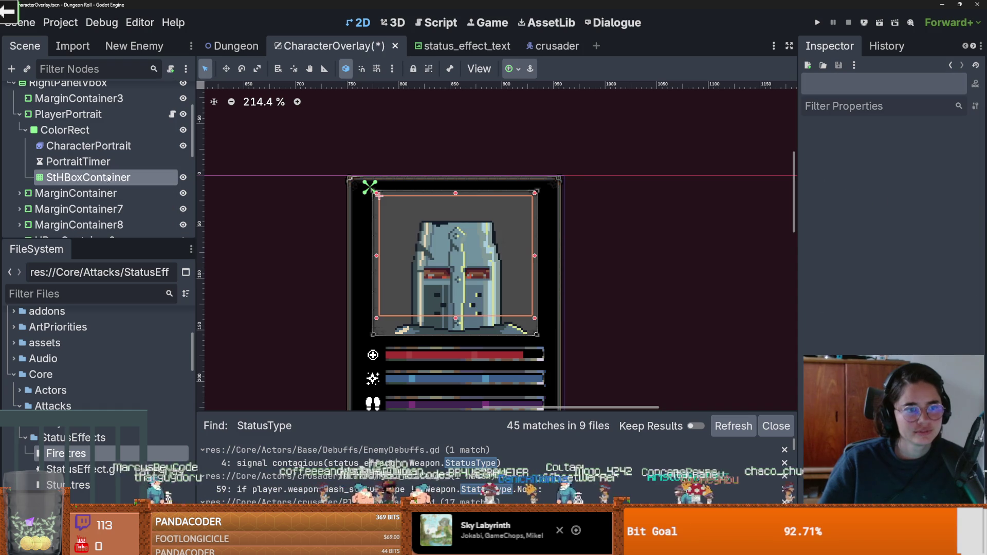
click(27, 68)
text(status)
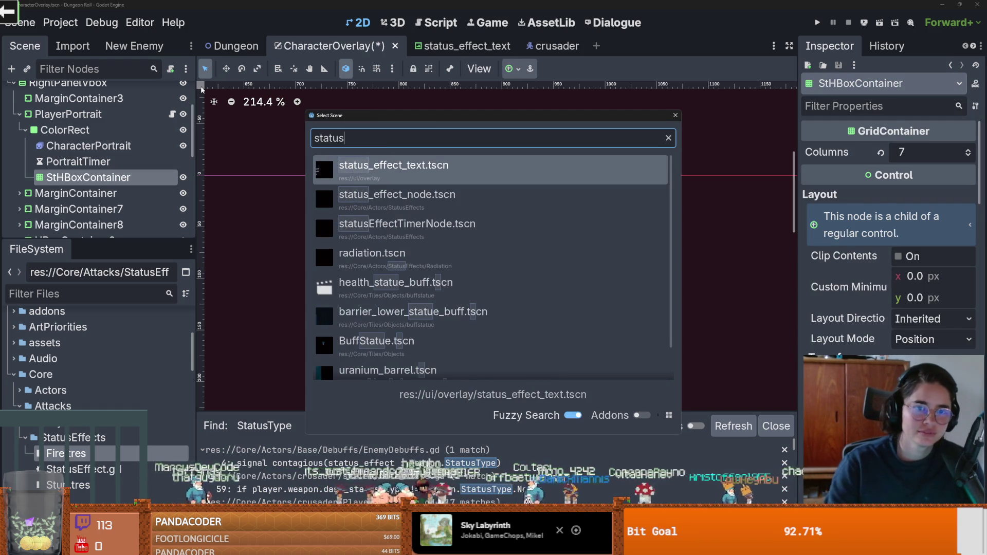
key(Return)
scroll(470, 257, down, 3)
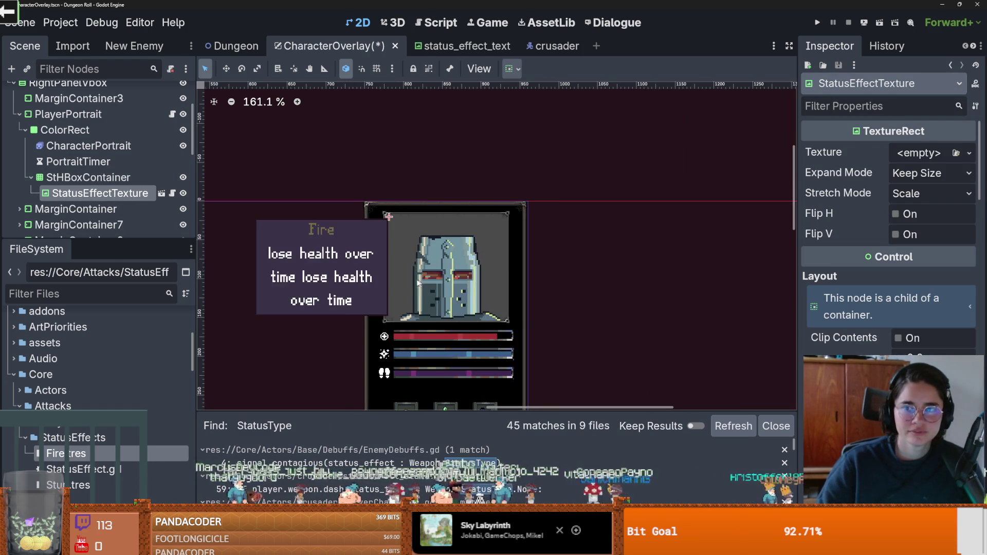
scroll(483, 255, up, 2)
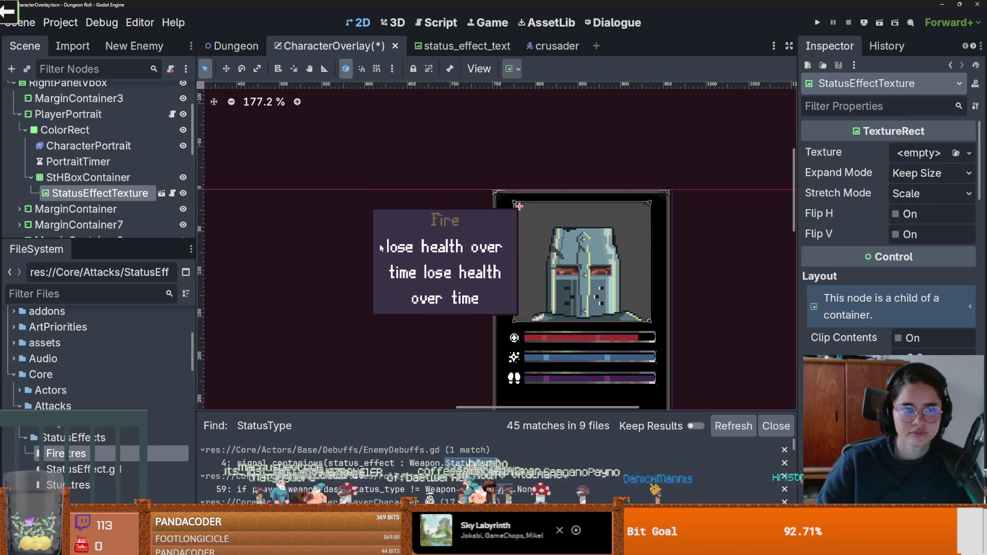
click(163, 194)
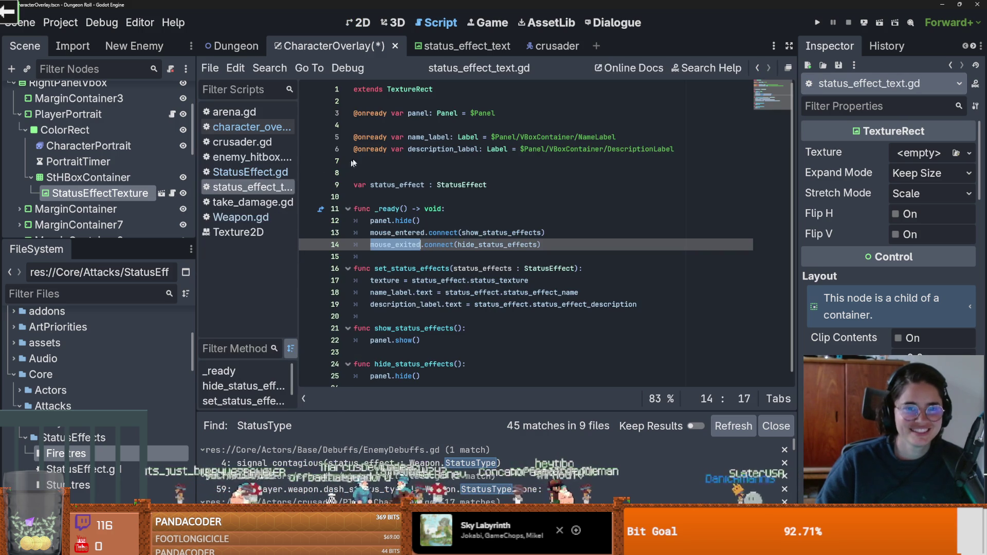
click(354, 185)
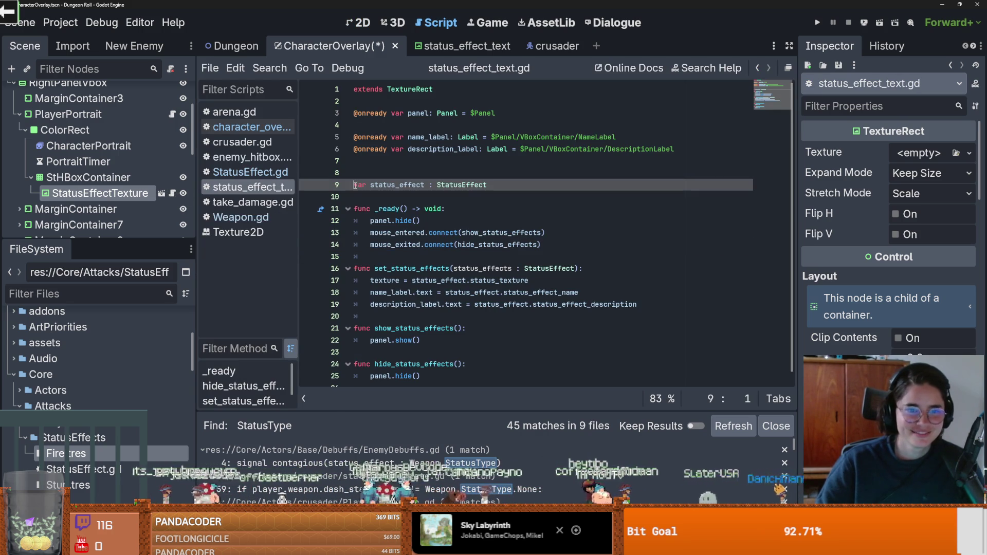
text(@export)
key(ctrl+s)
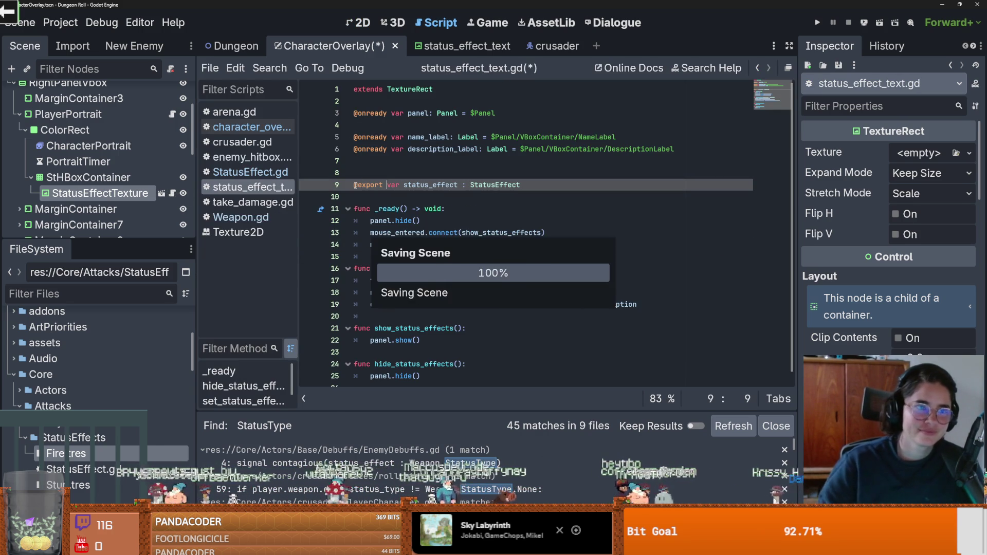
key(ctrl+F1)
scroll(476, 247, up, 4)
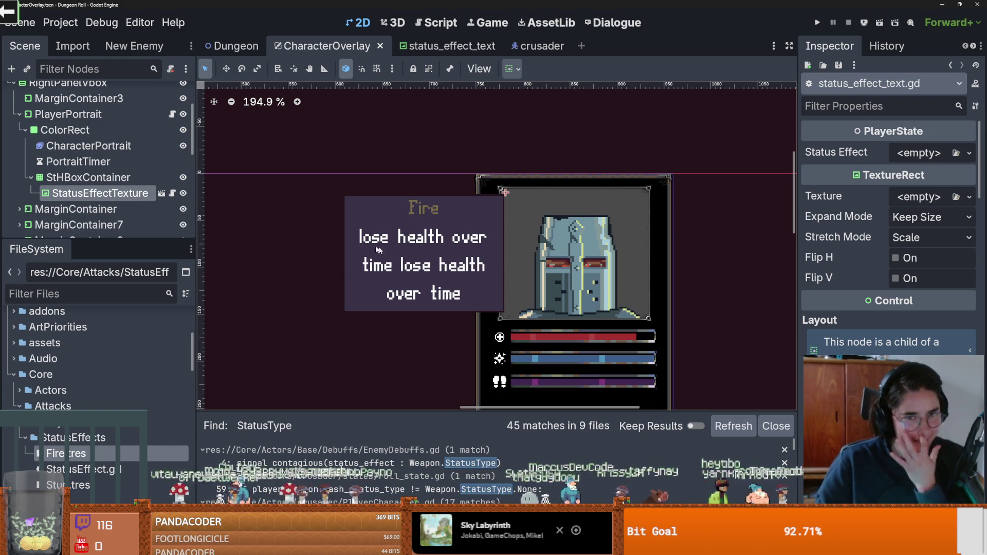
Step: Remove a blank line in status_effect_text.gd and select the StatusEffectTexture root in 2D view
click(173, 194)
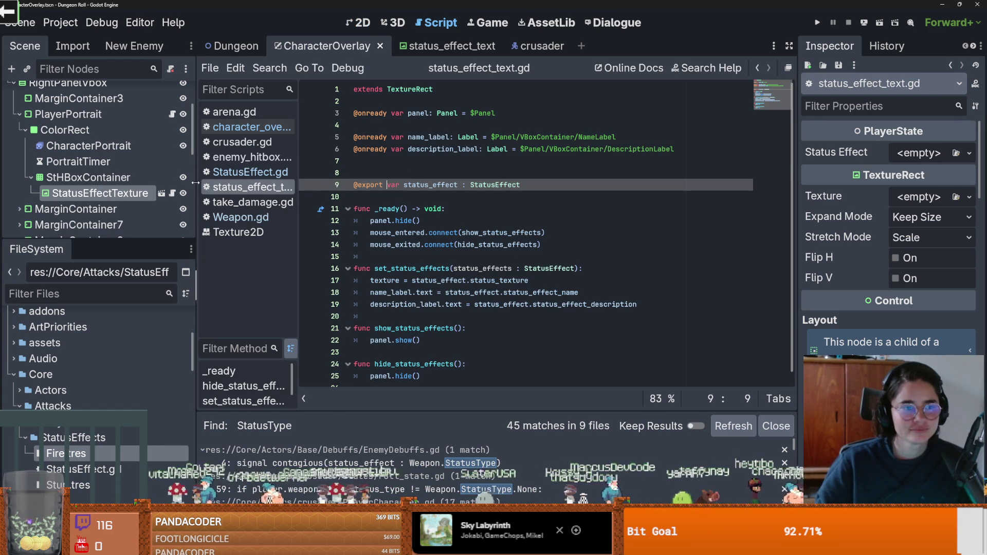
click(161, 193)
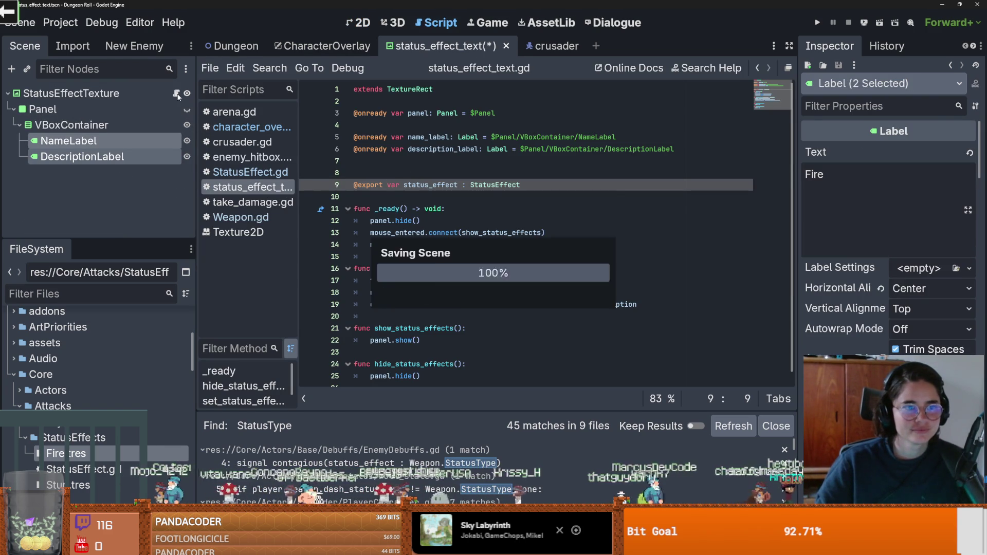
key(Up)
key(BackSpace)
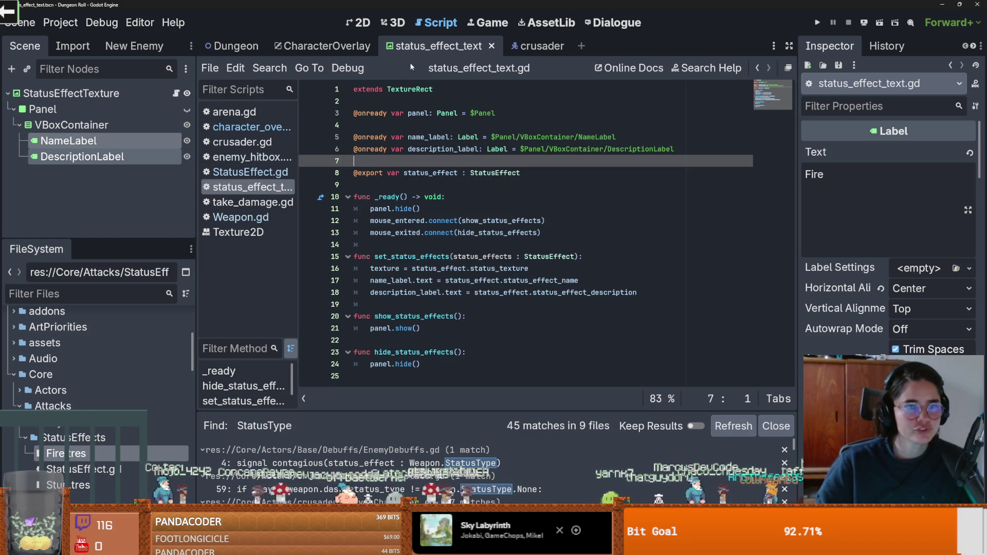
click(360, 23)
click(71, 93)
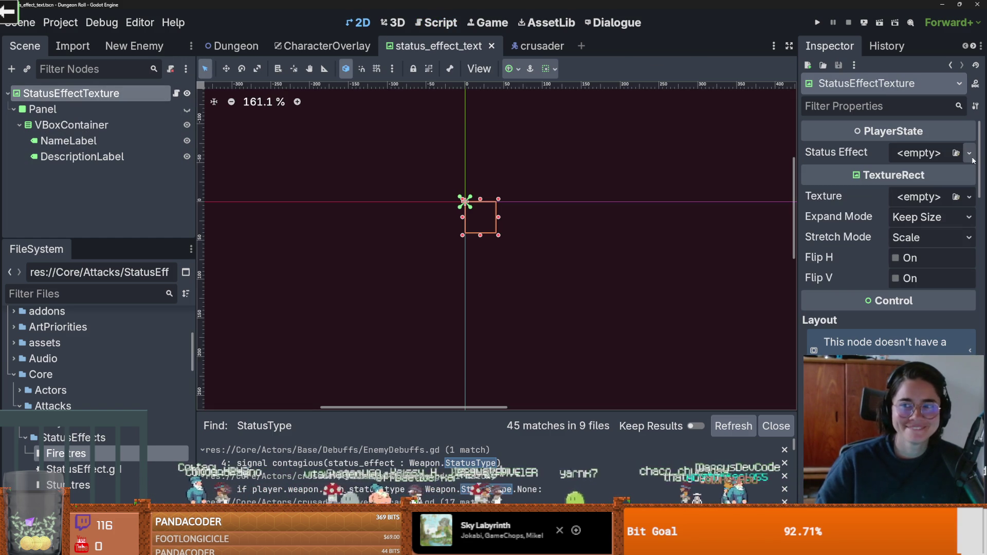
Step: Quick Load StatusEffectTexture.tres into the icon's Texture, save, and return to the CharacterOverlay scene
click(969, 153)
click(938, 208)
text(st)
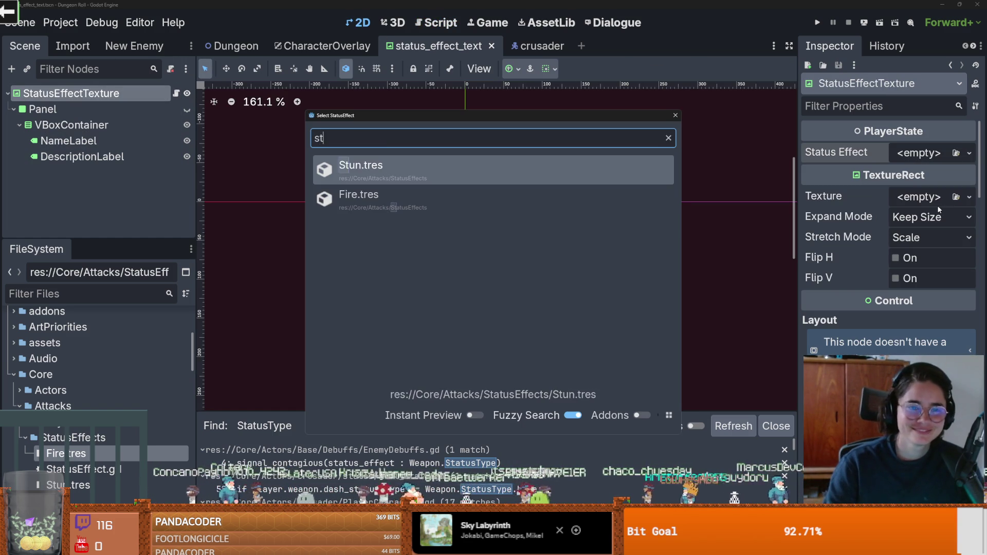
key(Escape)
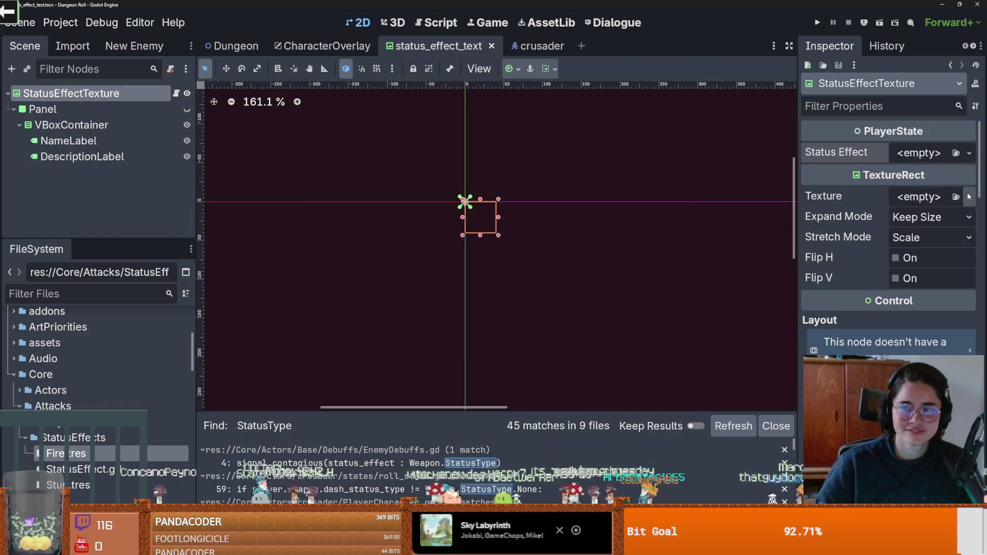
click(969, 197)
click(902, 386)
text(status)
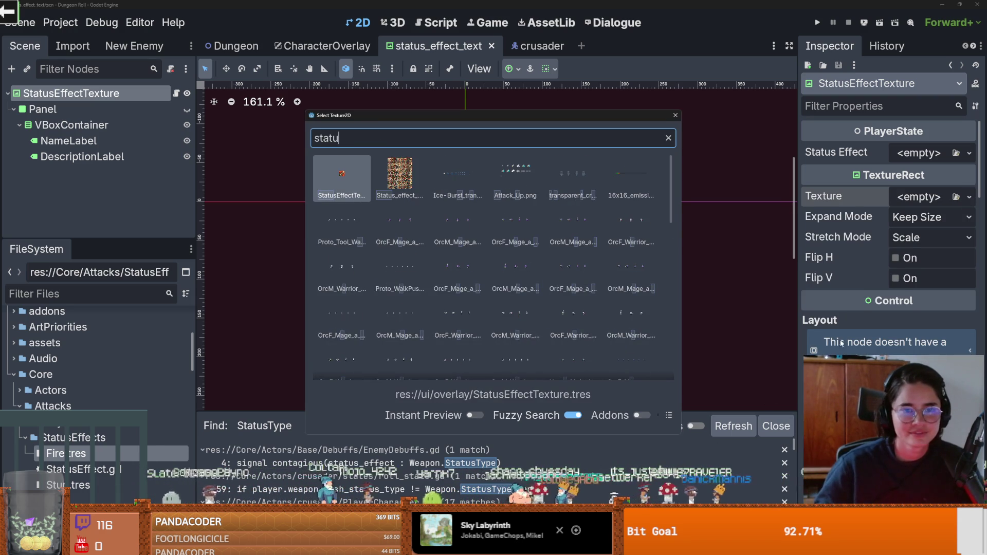
key(Return)
key(ctrl+s)
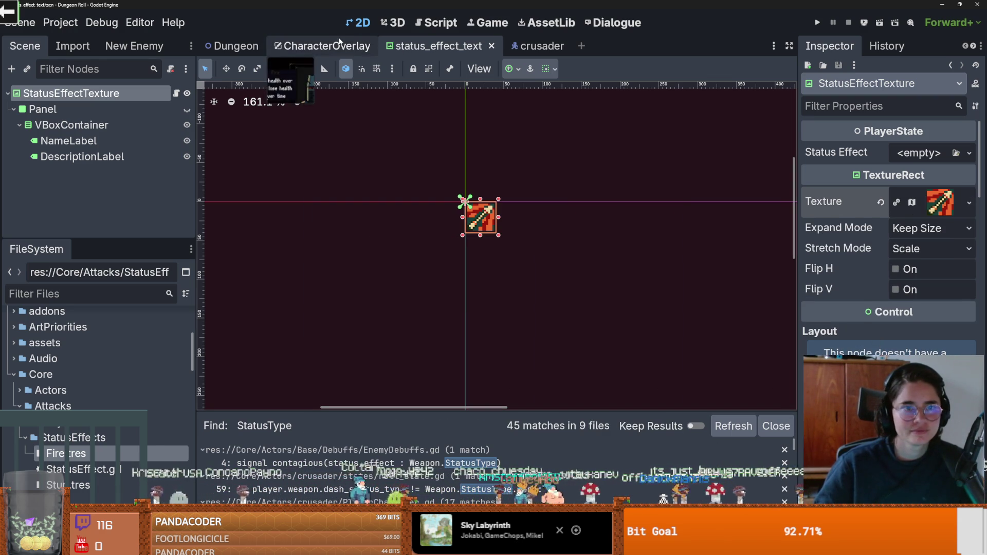
click(322, 45)
scroll(65, 191, down, 2)
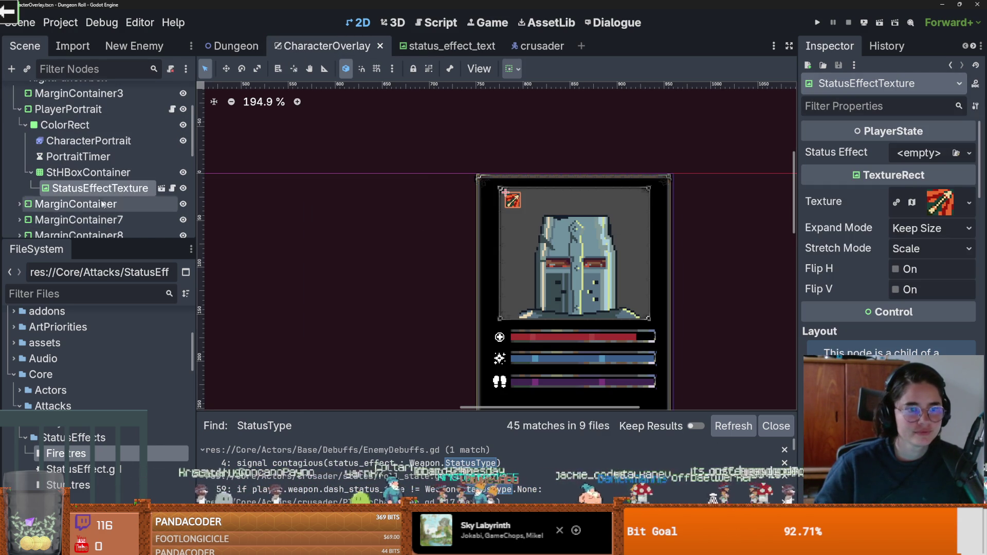
Step: Duplicate the status effect icon twice and load Fire.tres as the first icon's Status Effect
key(ctrl+d)
key(ctrl+d)
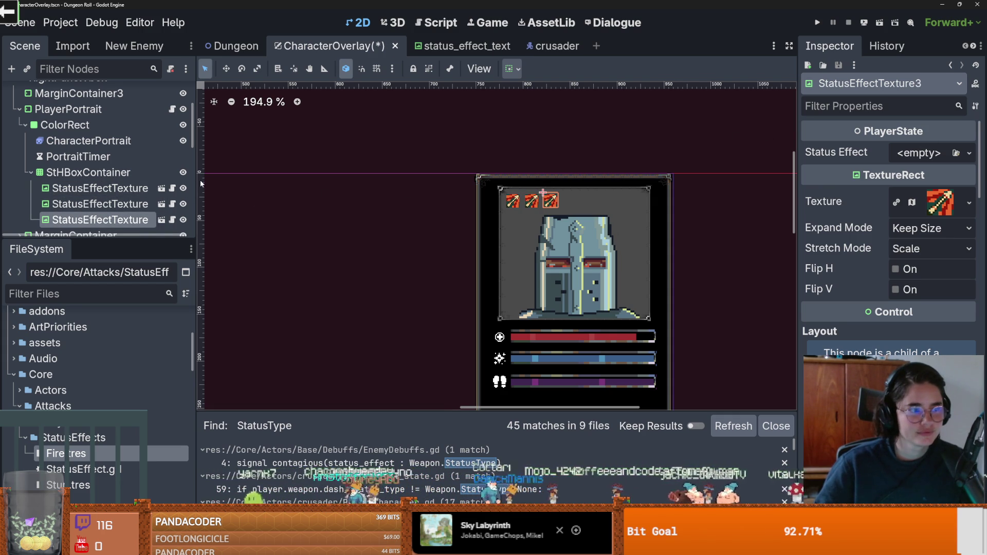
click(90, 189)
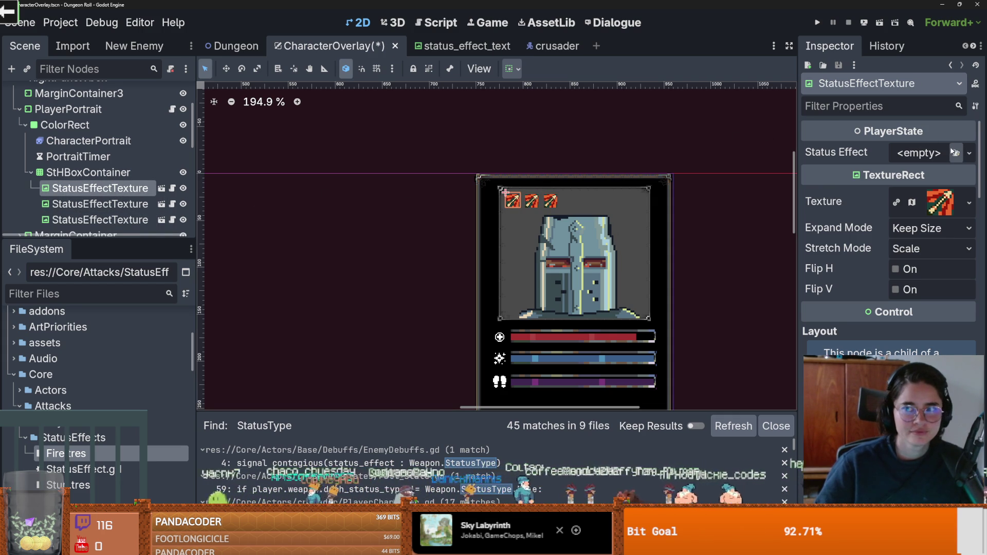
click(969, 154)
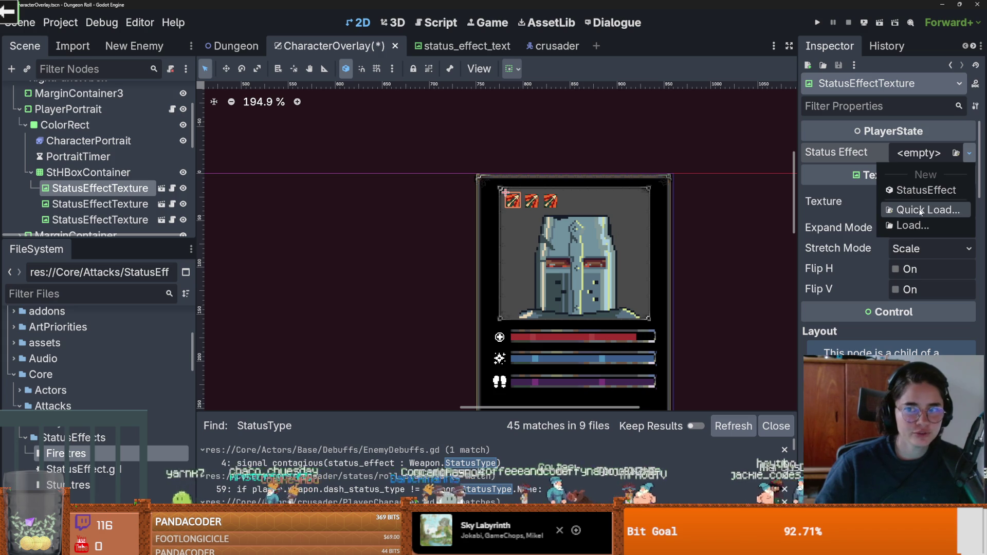
click(907, 211)
double_click(348, 177)
Step: Keep the arrow texture on the second icon and load Stun.tres as its Status Effect
click(525, 194)
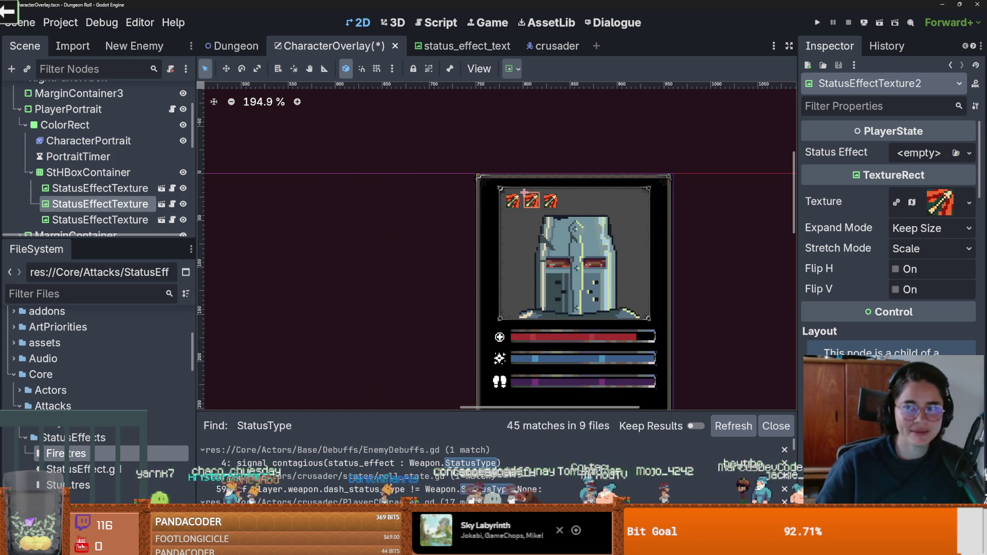
click(969, 202)
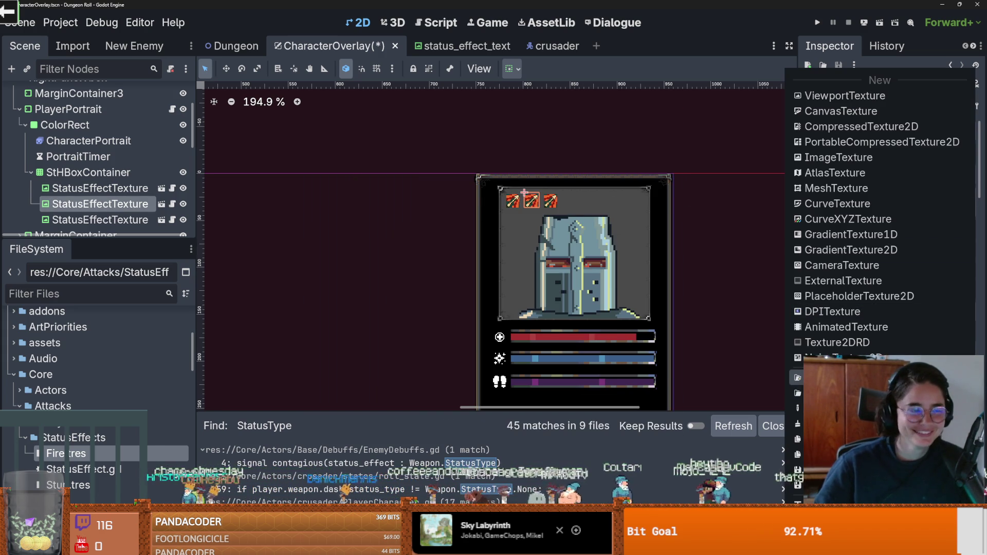
click(798, 378)
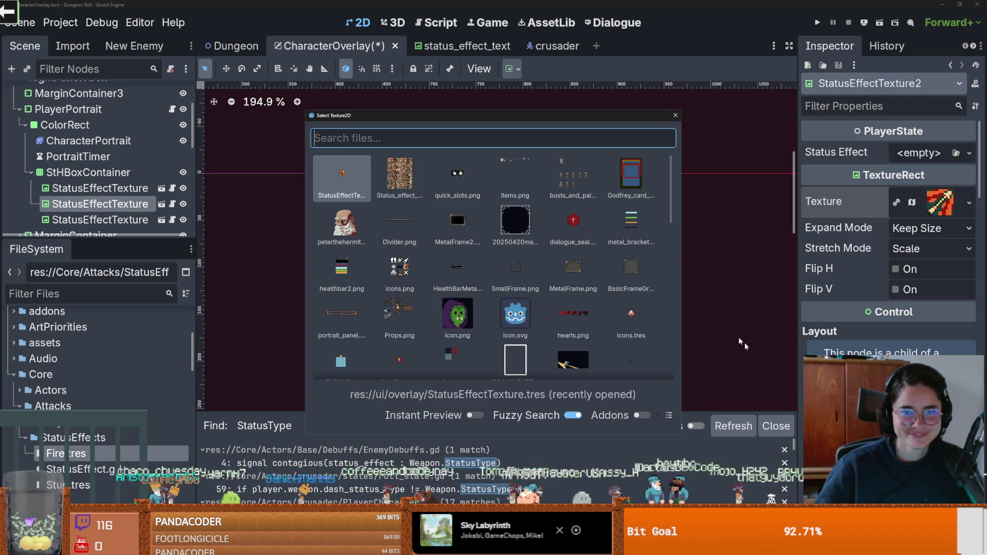
key(Return)
click(970, 203)
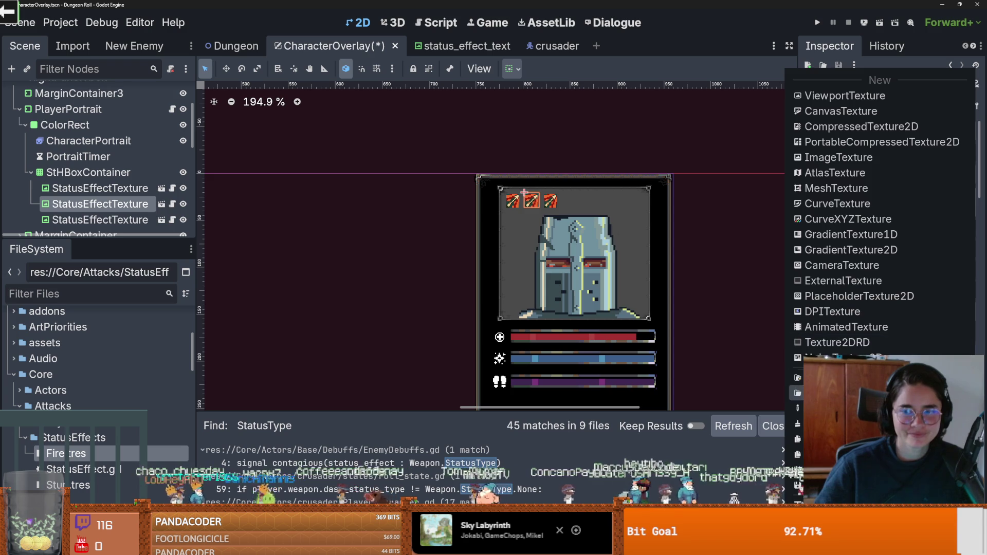
click(798, 378)
double_click(338, 179)
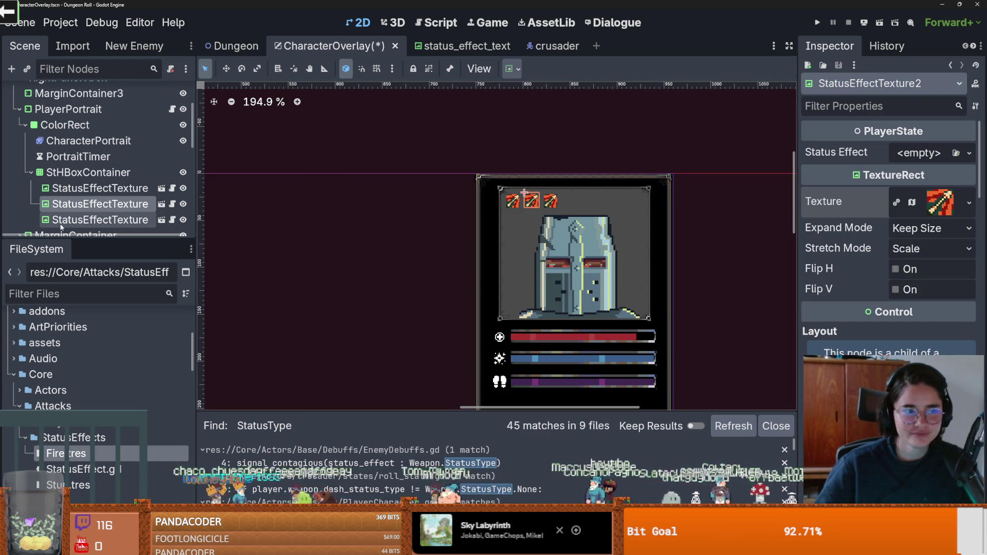
click(969, 153)
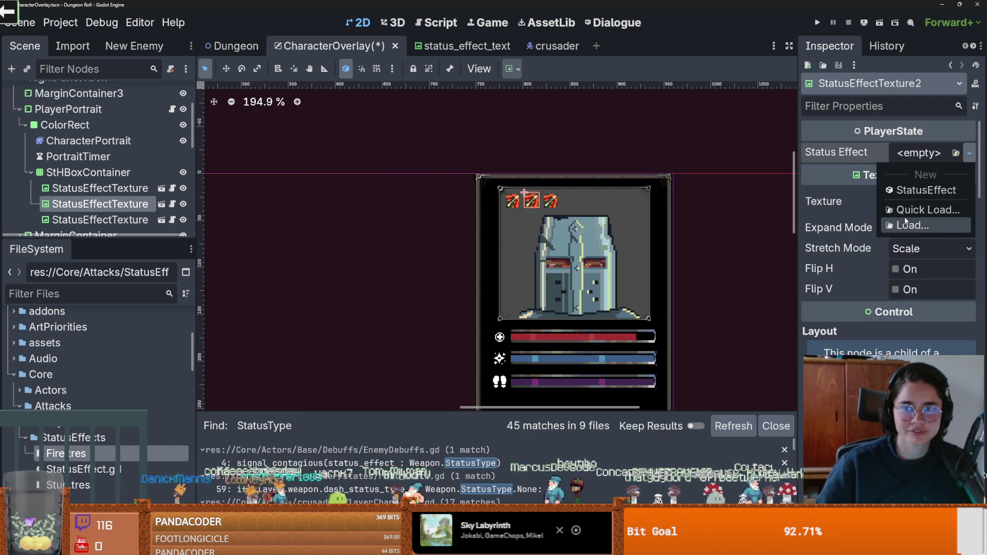
click(908, 207)
double_click(320, 199)
Step: Load Stun.tres into the third icon's Status Effect, save, and run the project
click(129, 220)
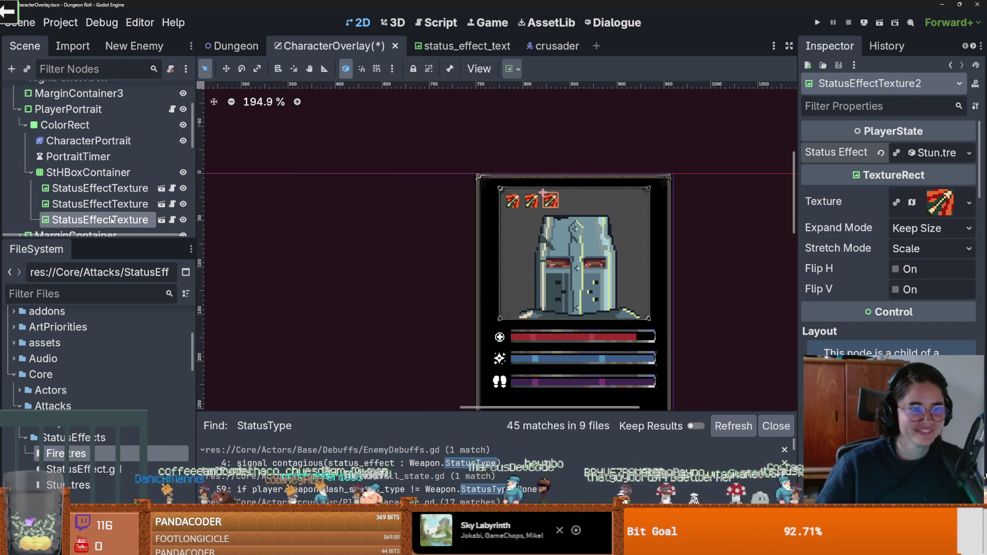
click(970, 153)
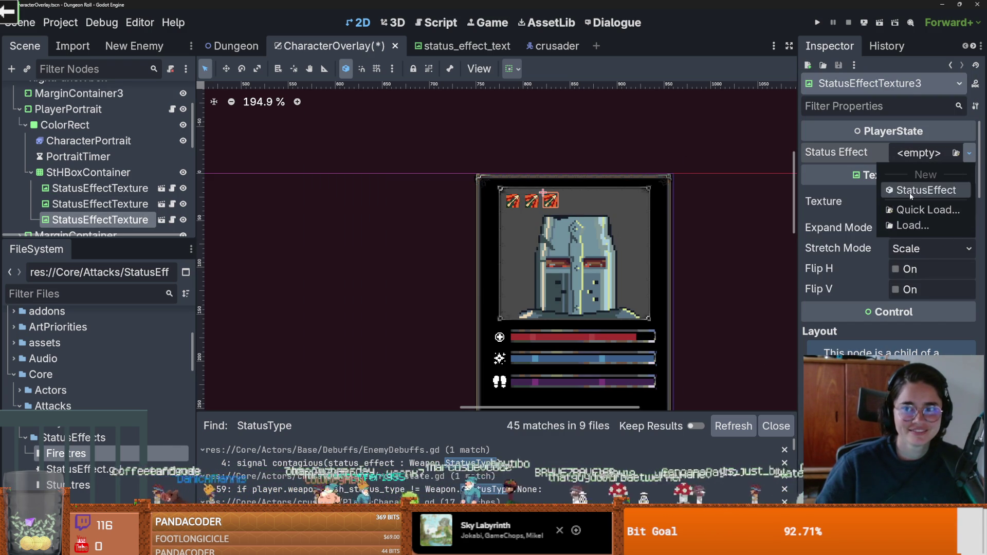
click(905, 191)
click(970, 153)
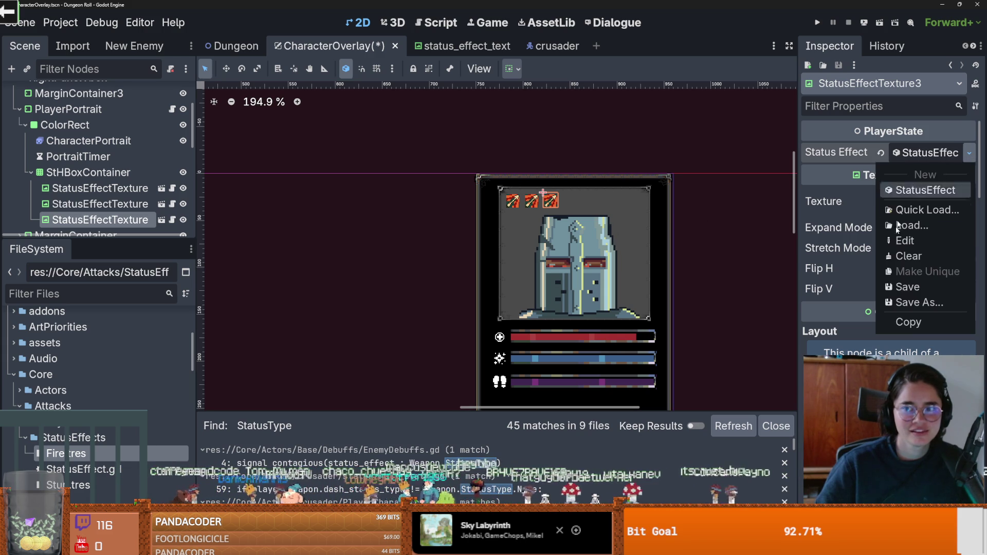
click(904, 209)
key(Return)
key(ctrl+s)
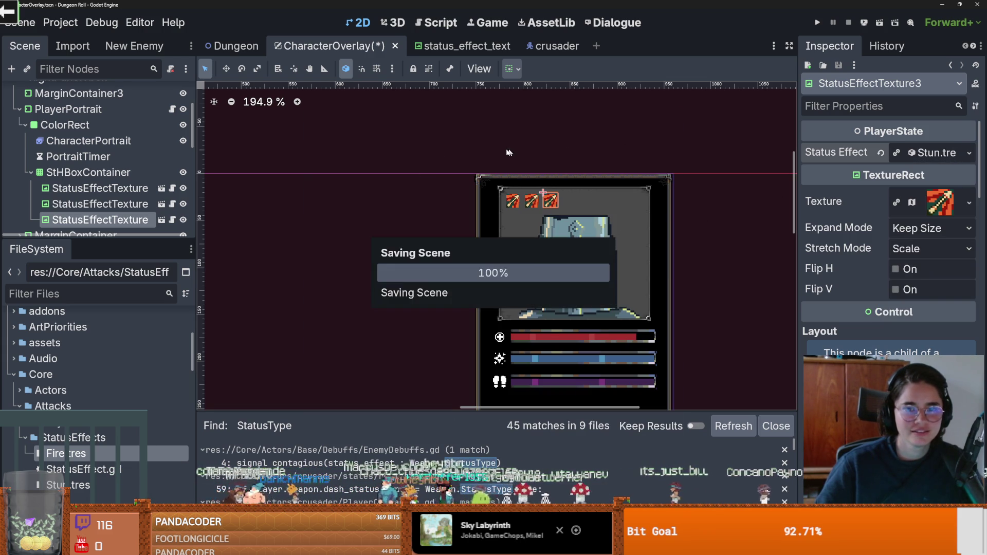
click(820, 23)
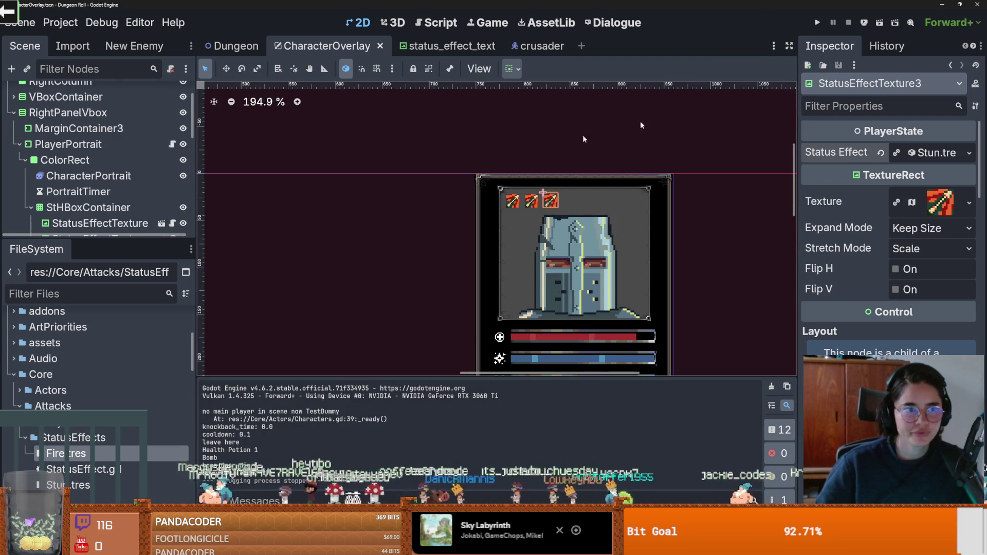
scroll(103, 195, down, 2)
Step: In status_effect_text.gd, call set_status_effects(status_effect) at the end of _ready
click(173, 188)
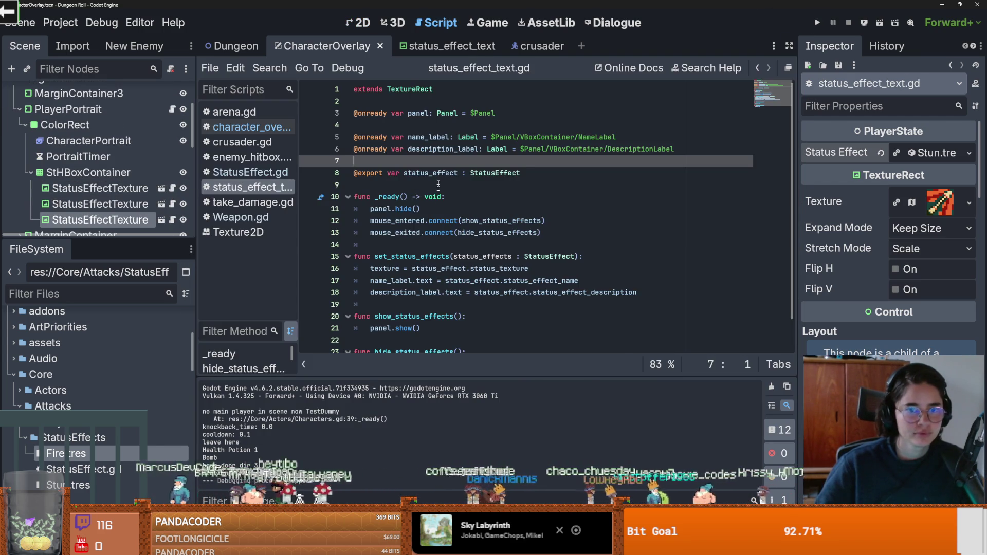
click(501, 213)
key(Return)
drag(374, 236, 580, 237)
key(ctrl+c)
click(572, 212)
key(ctrl+v)
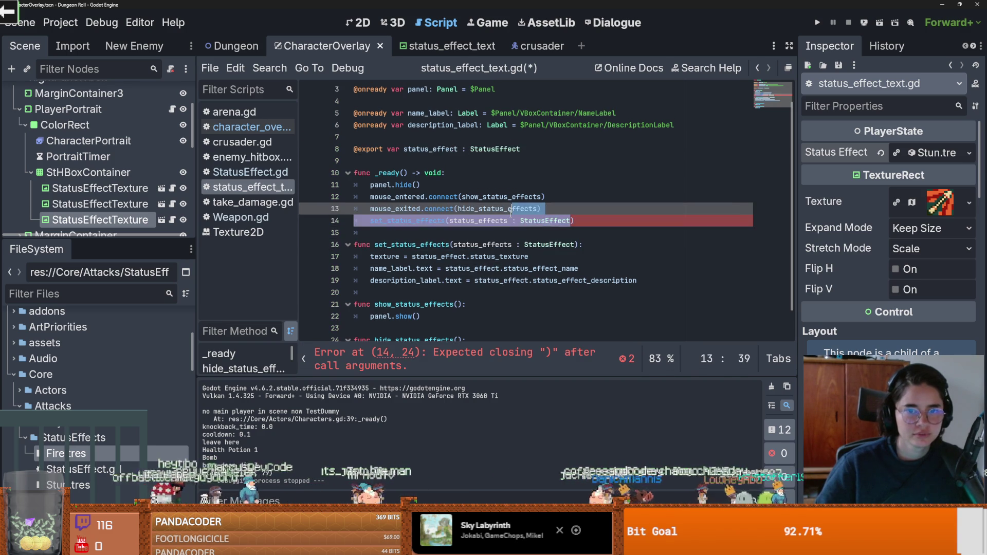
key(BackSpace)
key(BackSpace)
key(BackSpace)
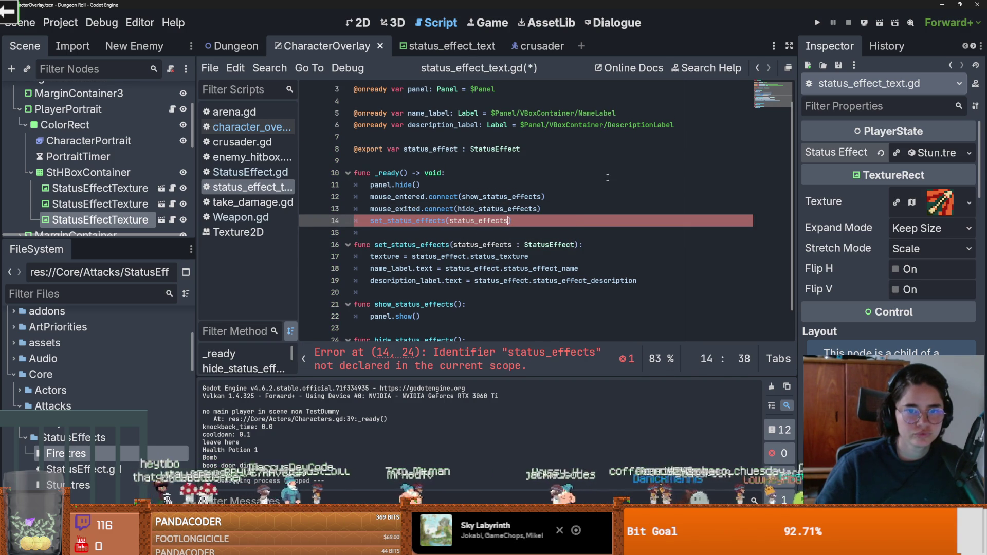
scroll(526, 213, down, 1)
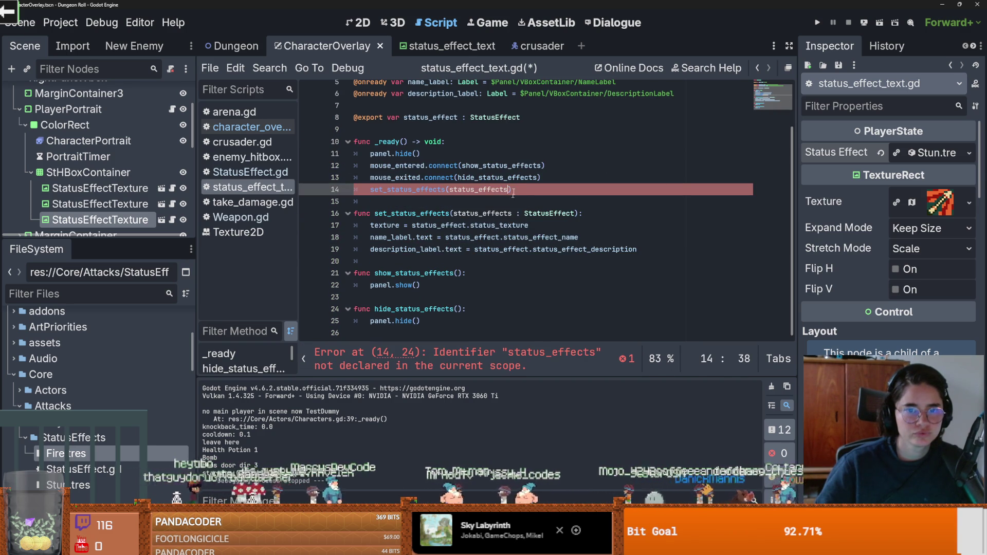
double_click(431, 118)
key(ctrl+c)
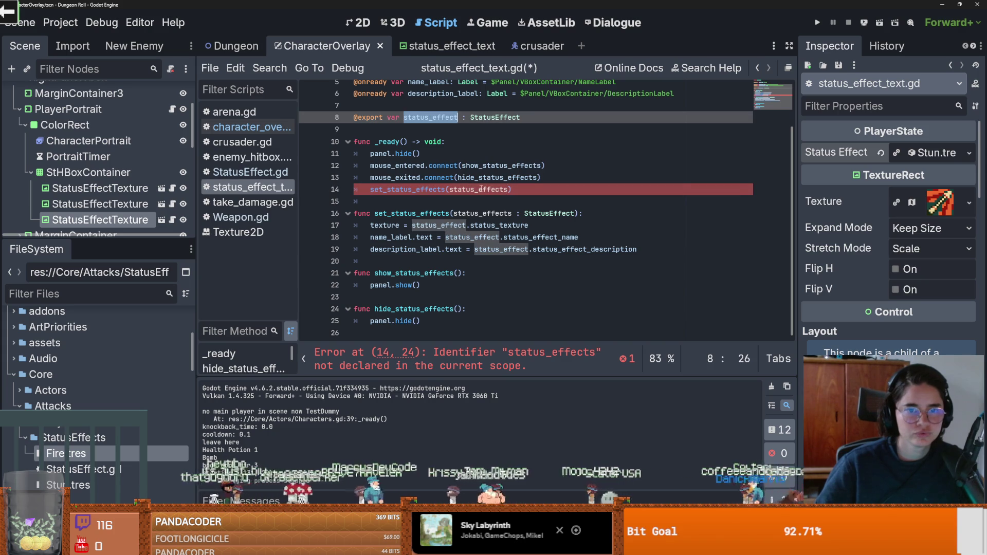
double_click(481, 189)
key(ctrl+v)
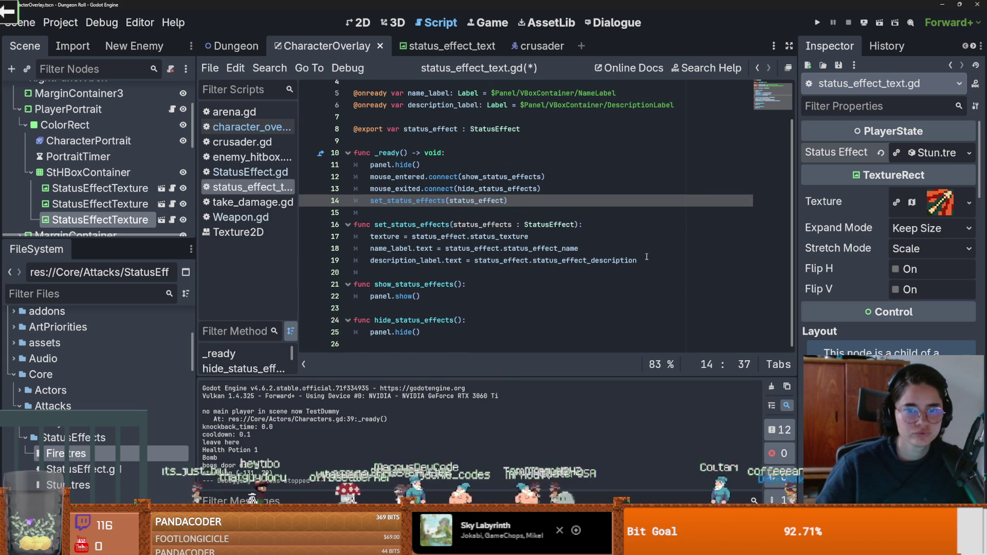
Step: Store status_effect = status_effects inside set_status_effects, then run the game
click(644, 257)
key(Return)
text(tatus_effect = )
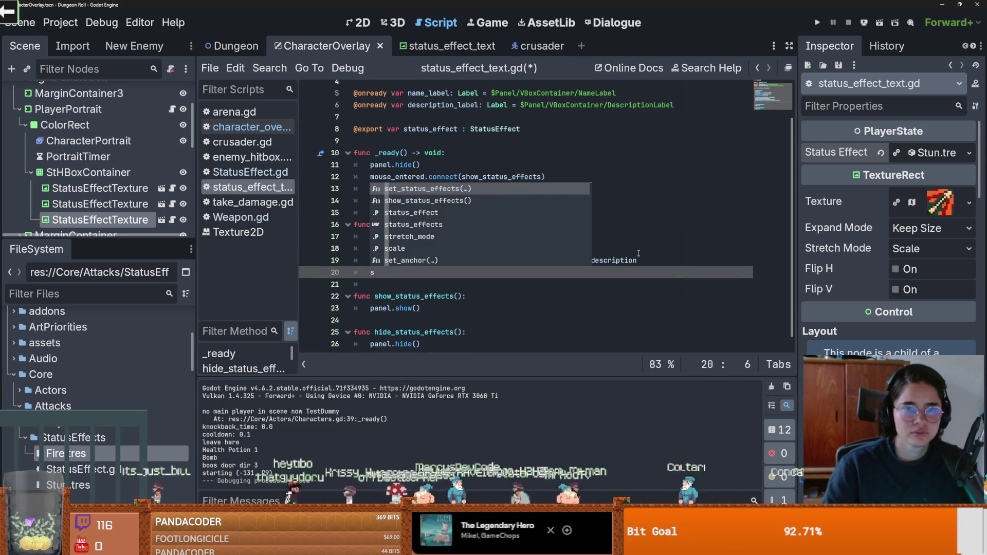
text(st)
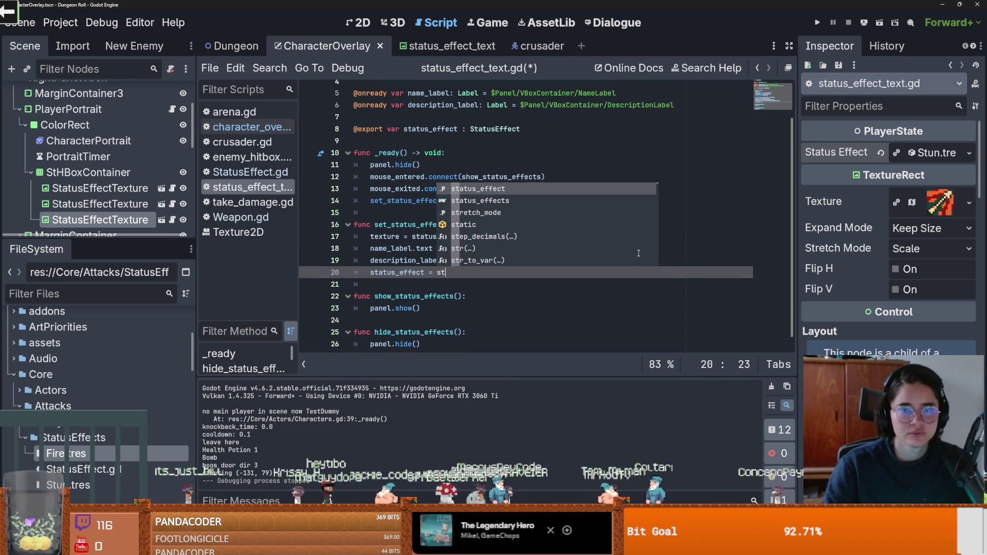
key(Down)
key(Return)
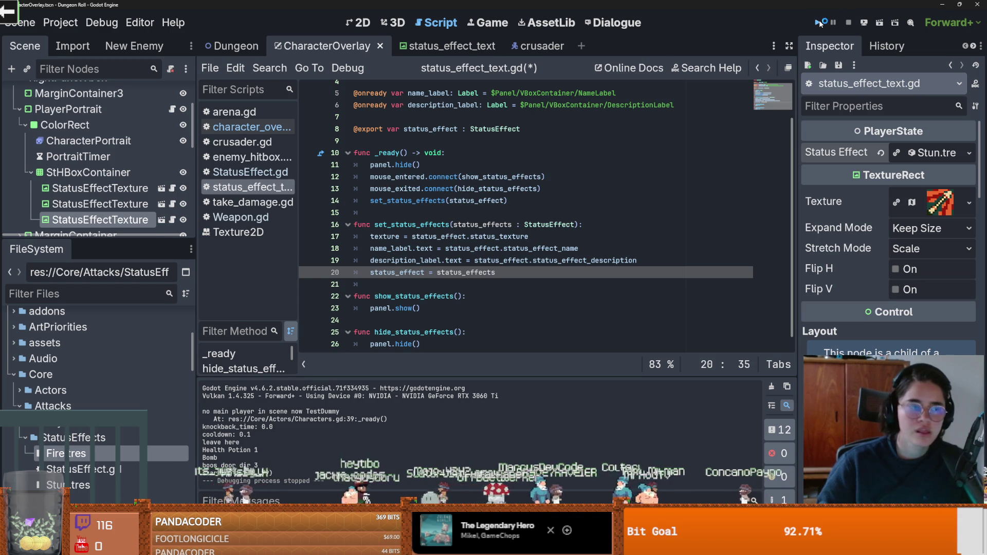
click(819, 23)
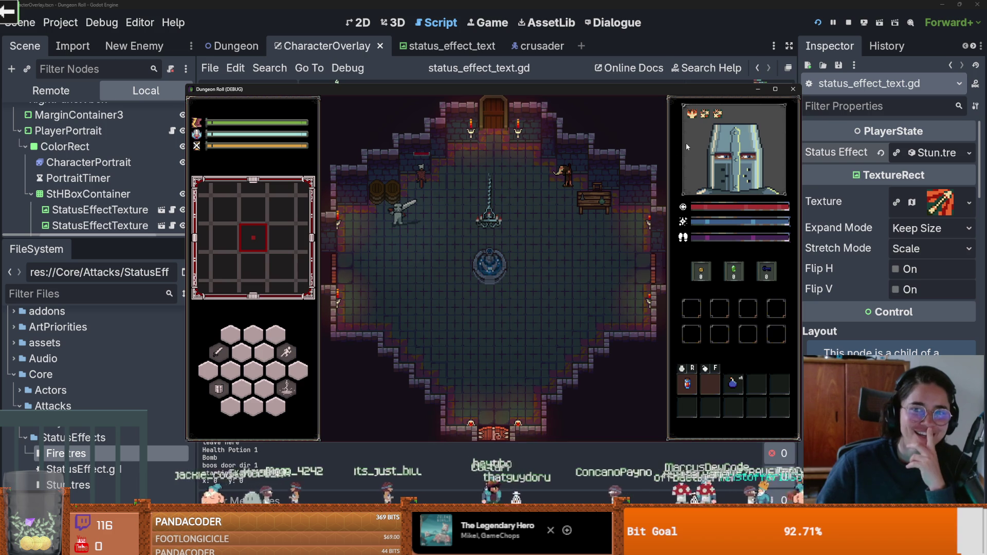
Step: Check the Fire and Stun hover tooltips in the running game, then stop it and save
mouse_move(693, 115)
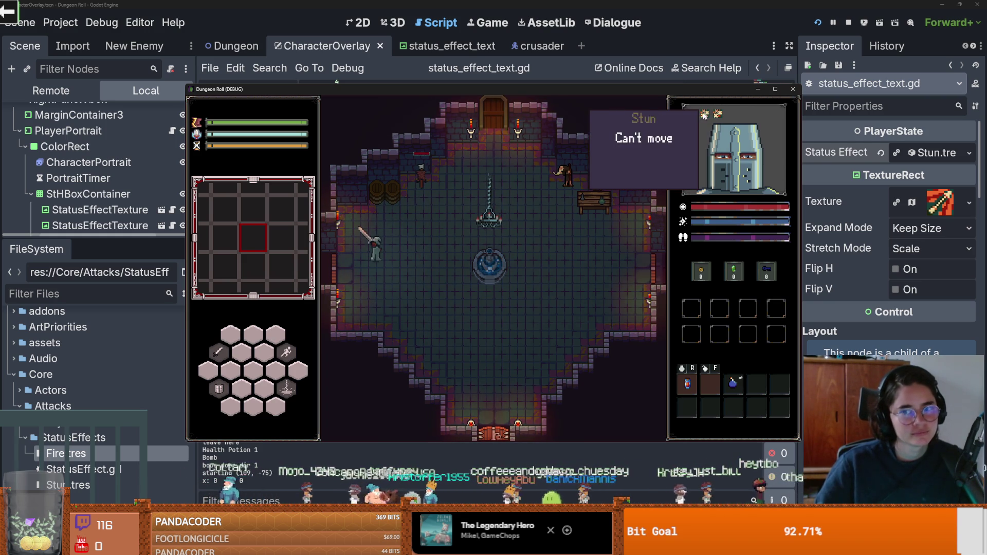
click(793, 88)
key(ctrl+s)
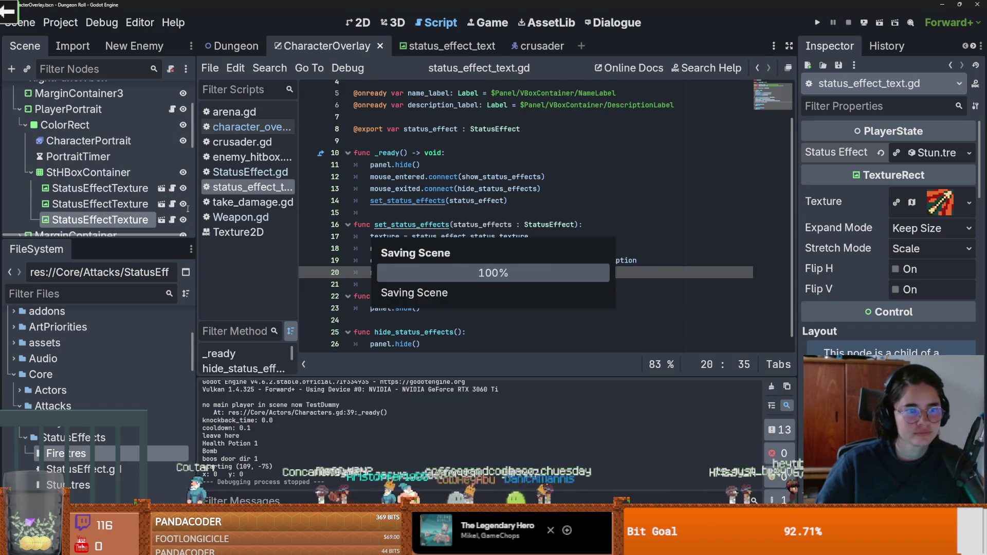
Step: In status_effect_text, make the tooltip Panel visible, shorten it, and save
key(ctrl+Tab)
click(43, 109)
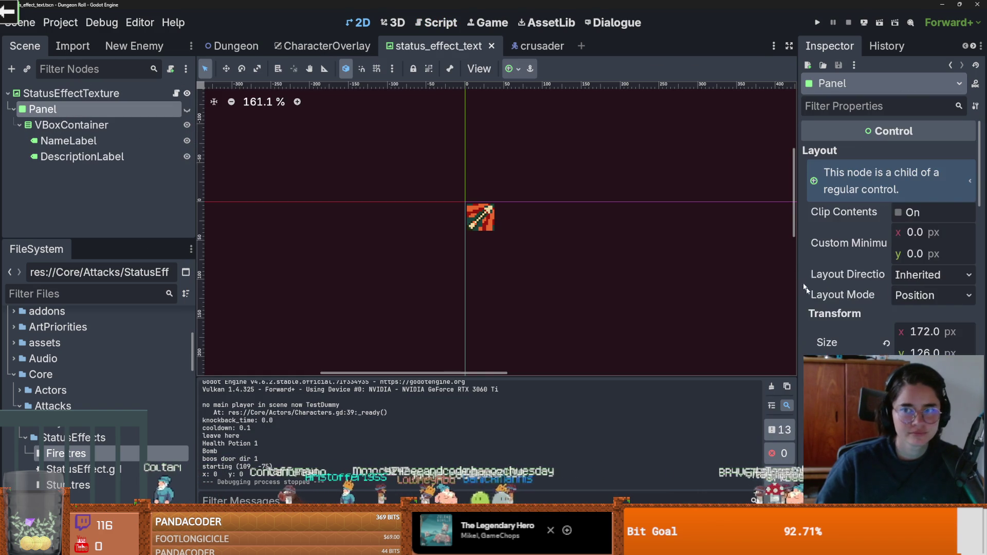
scroll(890, 247, down, 10)
scroll(890, 247, down, 1)
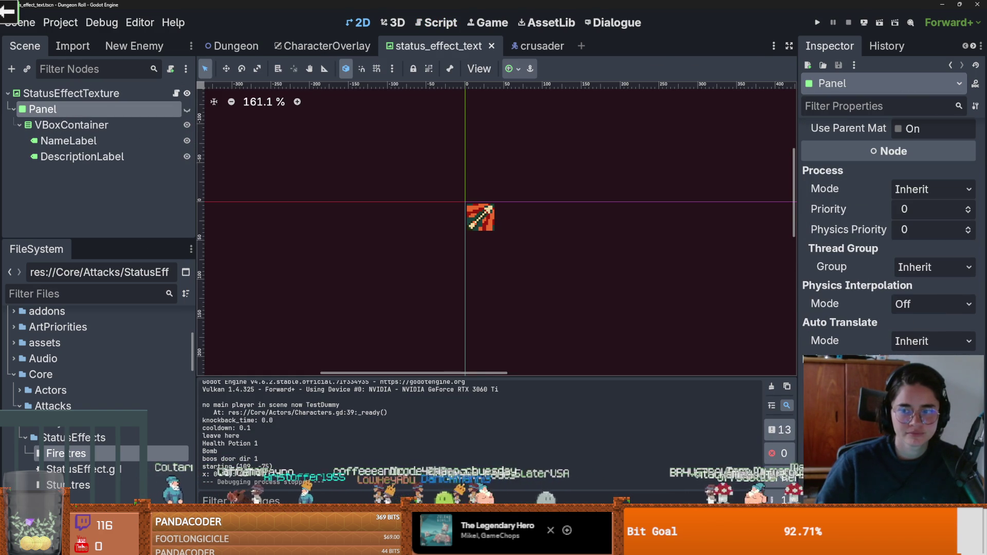
drag(799, 265, 605, 264)
click(187, 109)
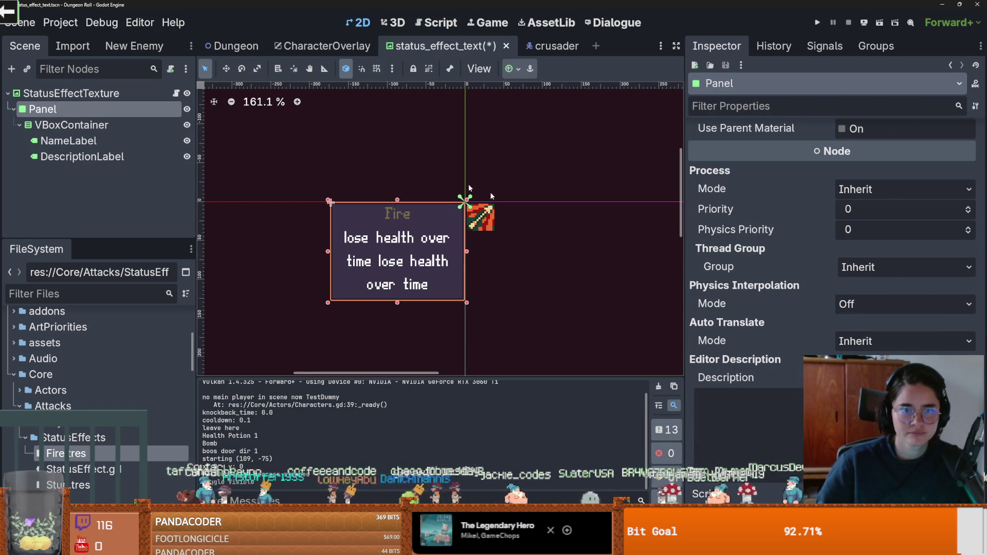
drag(398, 302, 401, 293)
key(ctrl+s)
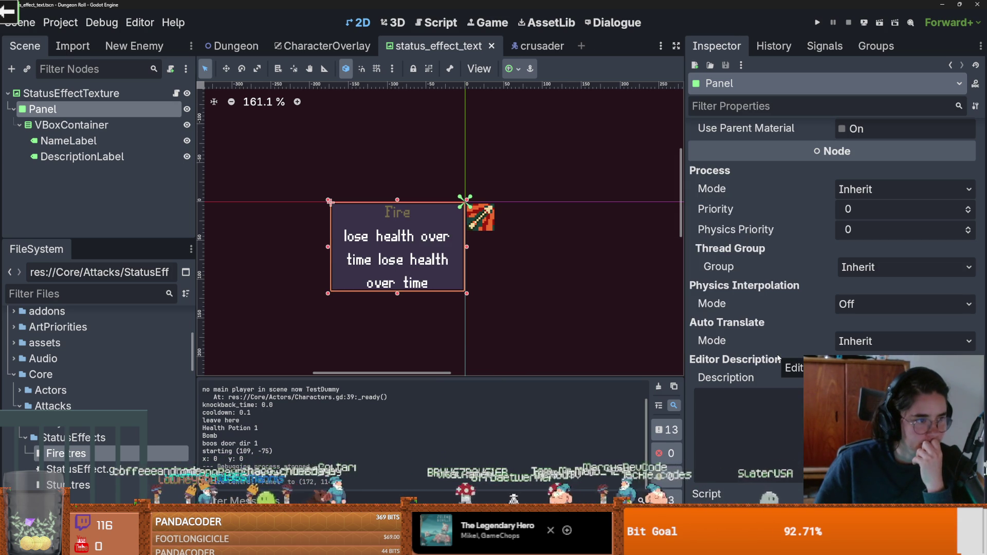
Step: Give the Panel the quick_acess StyleBox override, resize it to 172×114, and run the game
scroll(769, 363, up, 10)
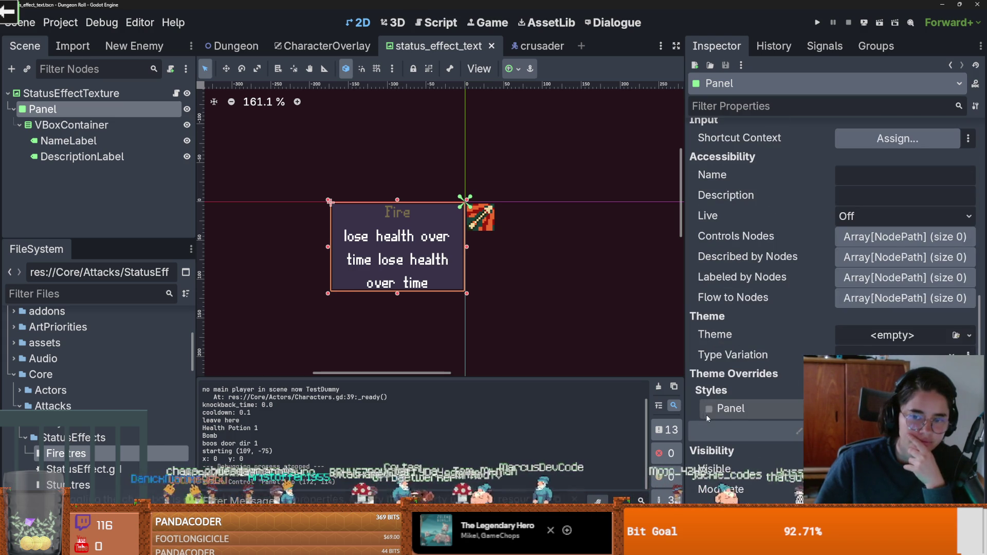
click(709, 409)
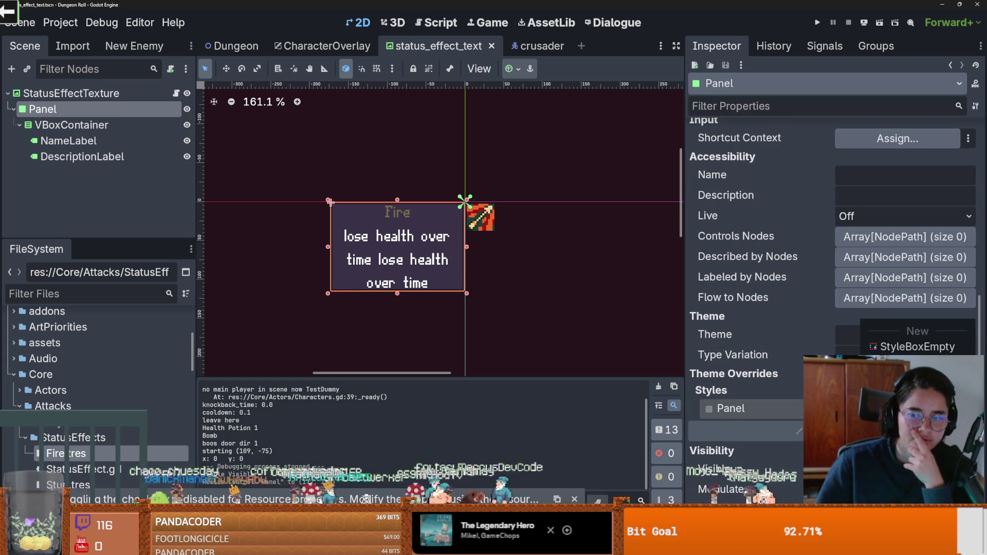
click(969, 431)
click(874, 450)
click(420, 255)
scroll(410, 274, up, 2)
scroll(410, 274, down, 1)
drag(394, 296, 394, 307)
click(389, 232)
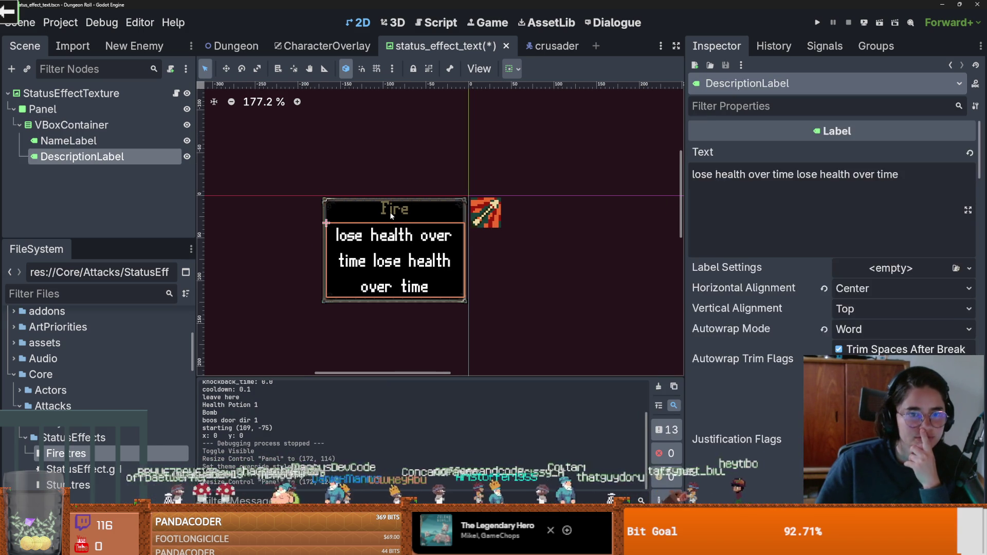
click(394, 208)
click(98, 126)
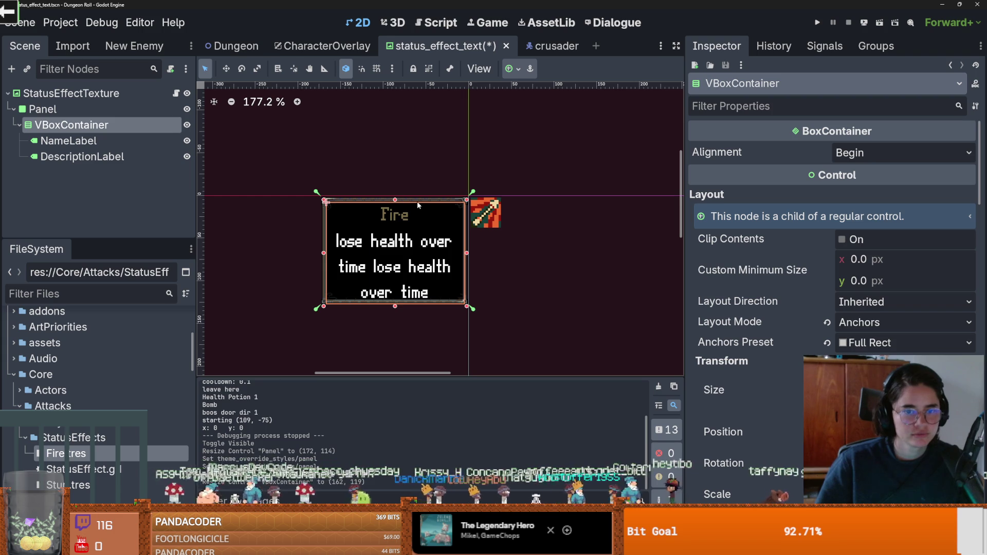
click(818, 22)
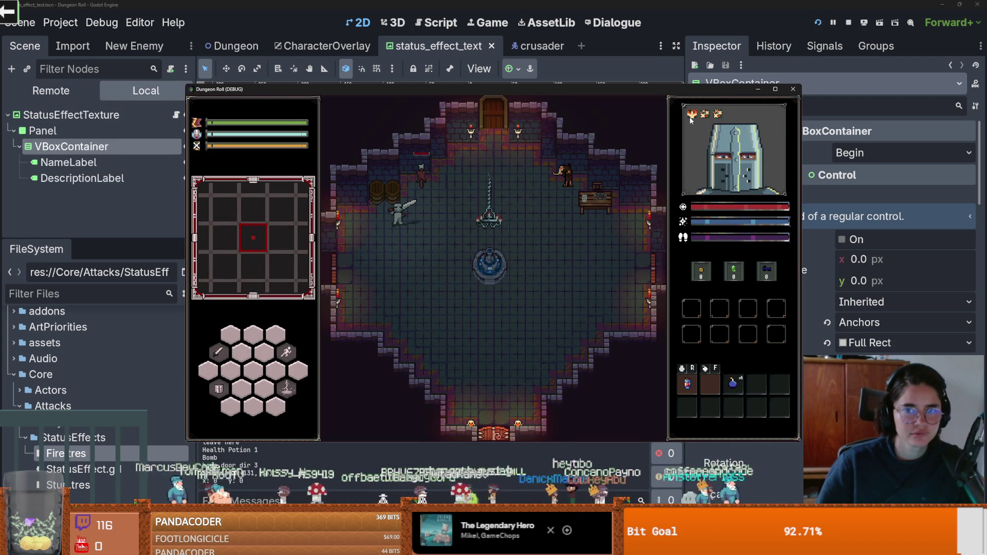
Step: Check that the Stun icon's tooltip now appears on the dark framed panel
mouse_move(692, 118)
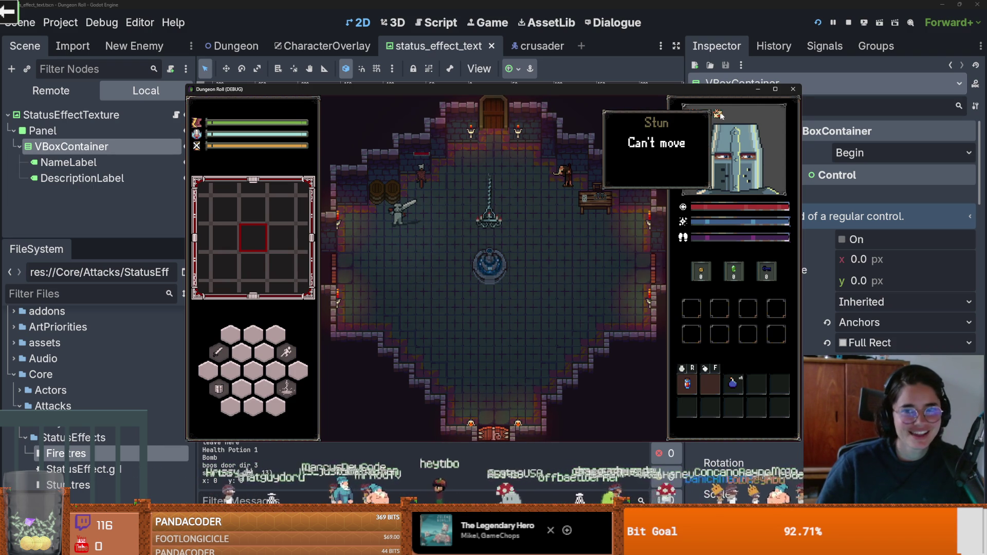
Step: Stop the game and enable a Font Size override on DescriptionLabel to shrink the description
click(793, 89)
key(ctrl+s)
click(378, 260)
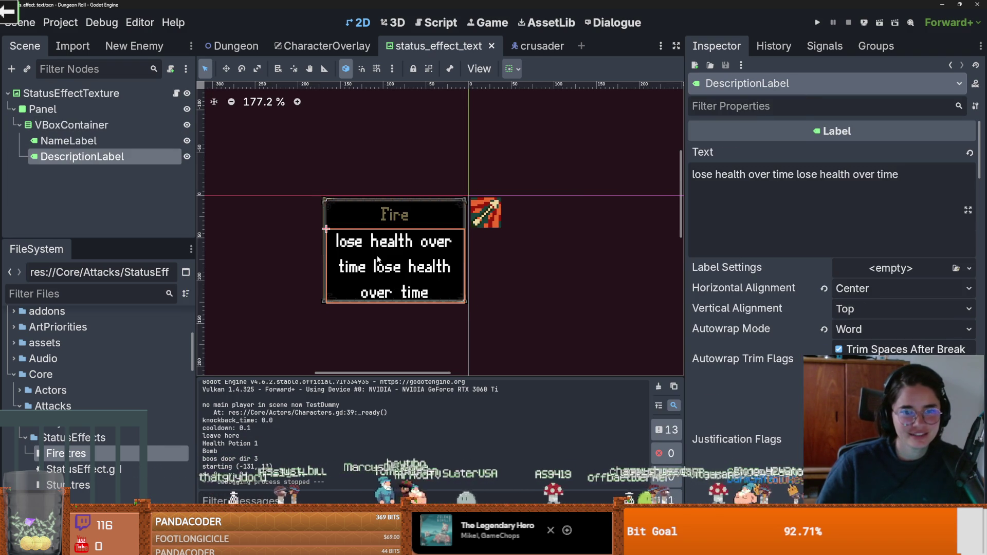
scroll(797, 409, down, 10)
scroll(799, 405, down, 12)
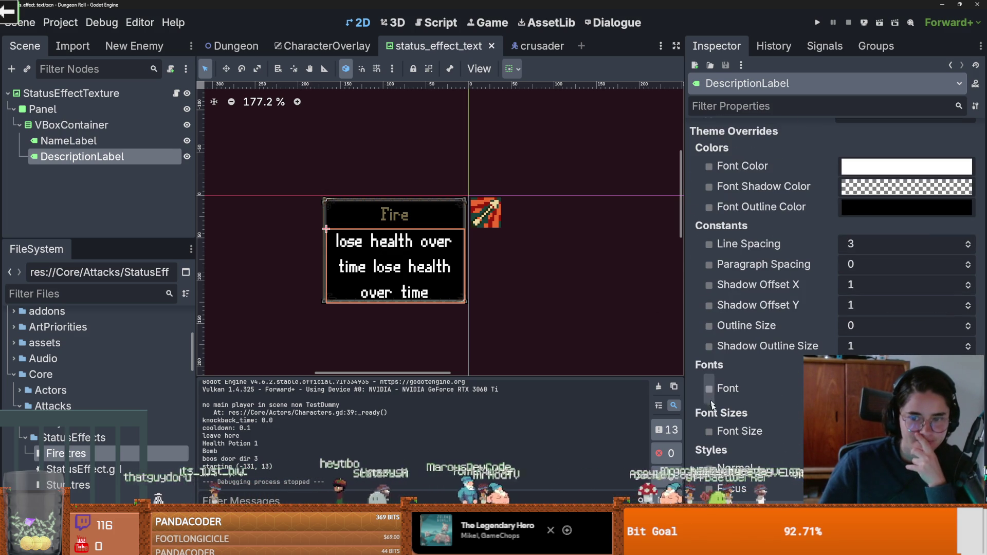
click(709, 432)
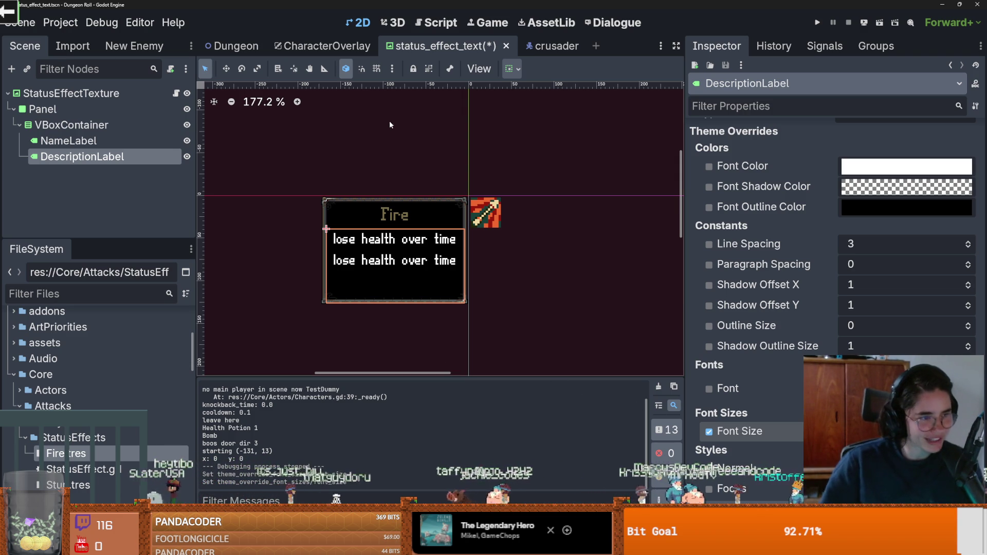
Step: Shorten the tooltip Panel slightly and resize the VBoxContainer to fit inside it
scroll(442, 283, up, 1)
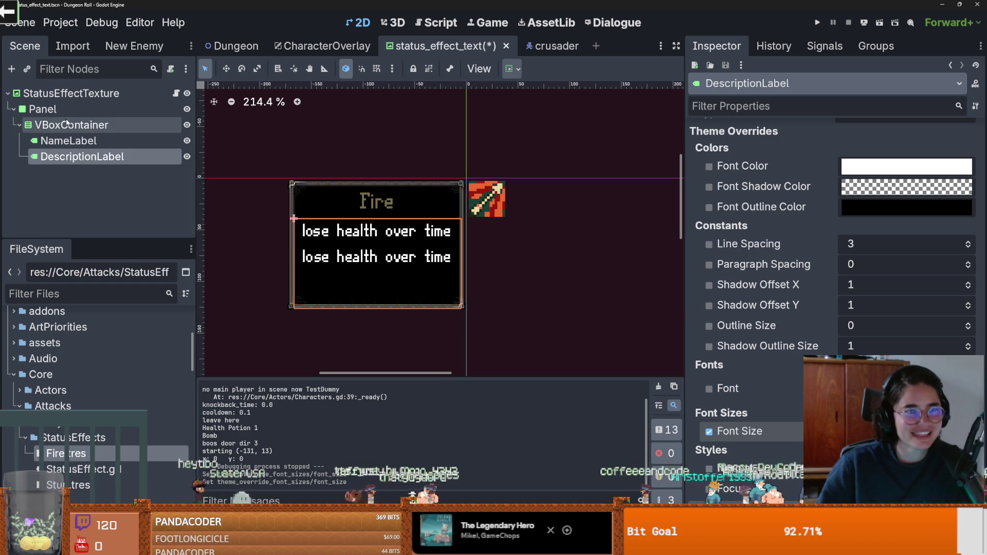
click(42, 109)
drag(376, 310, 376, 304)
click(304, 268)
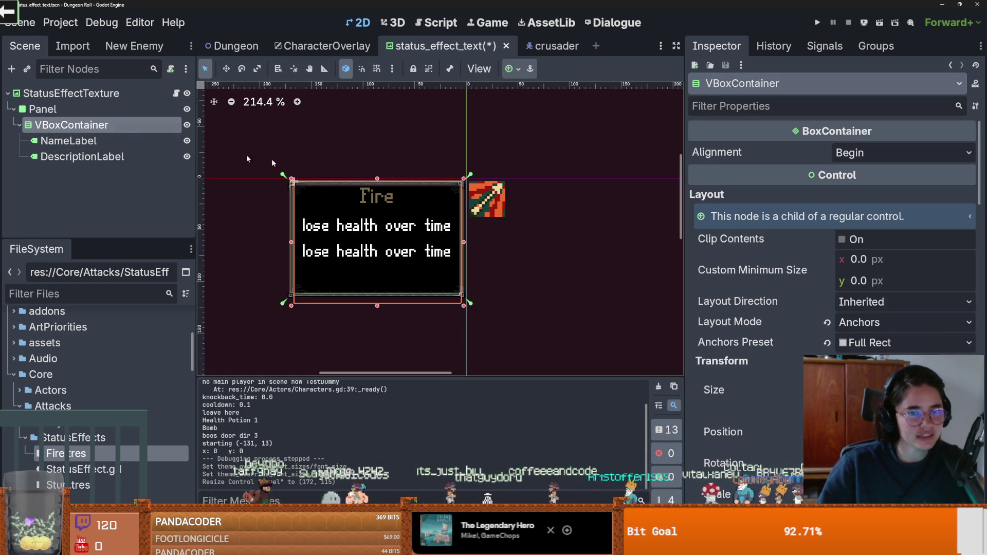
drag(377, 181, 378, 179)
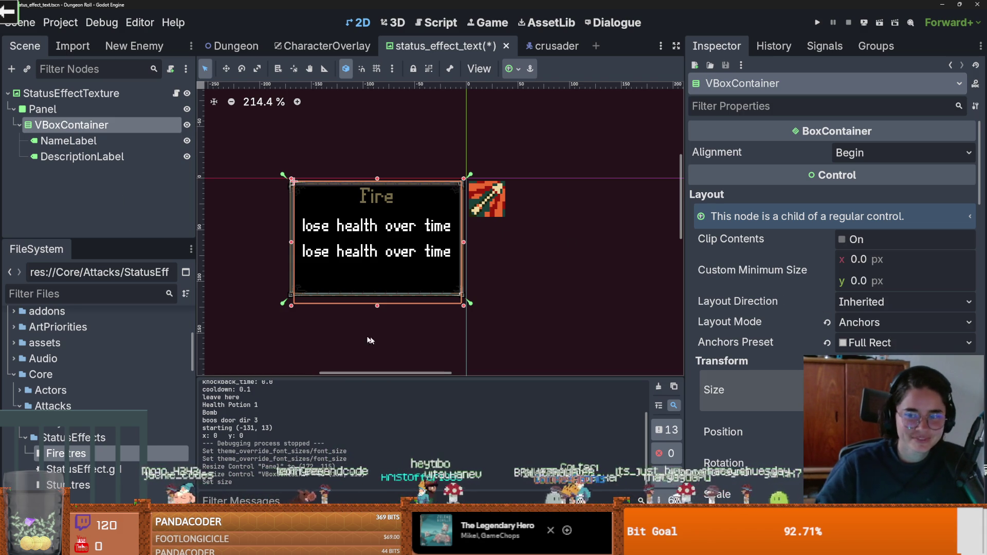
Step: Fine-tune the Panel height to about 114 px, review the child nodes, and save the scene
click(83, 115)
scroll(833, 231, up, 15)
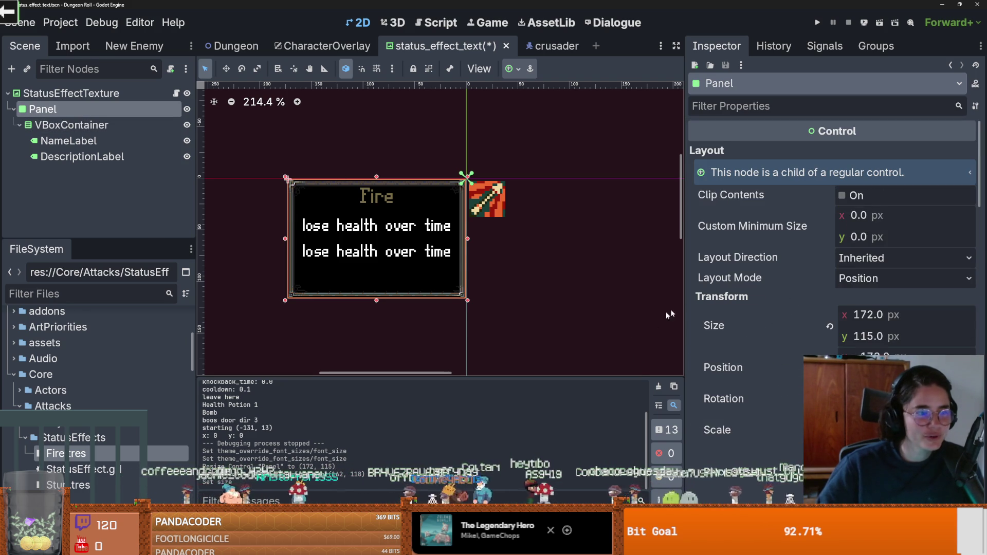
mouse_move(876, 339)
mouse_down()
mouse_move(823, 340)
mouse_move(864, 340)
mouse_move(61, 170)
mouse_up()
click(83, 125)
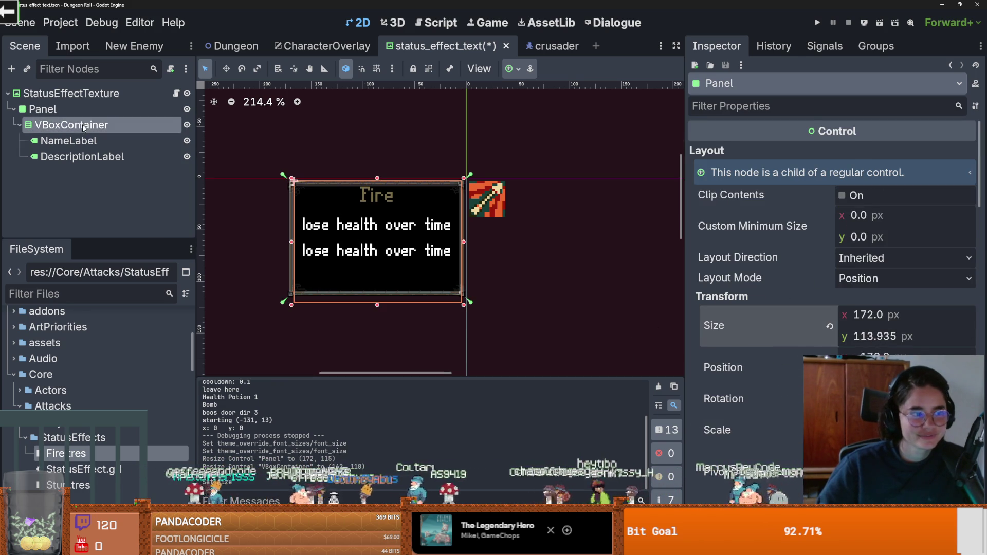
click(77, 141)
click(90, 155)
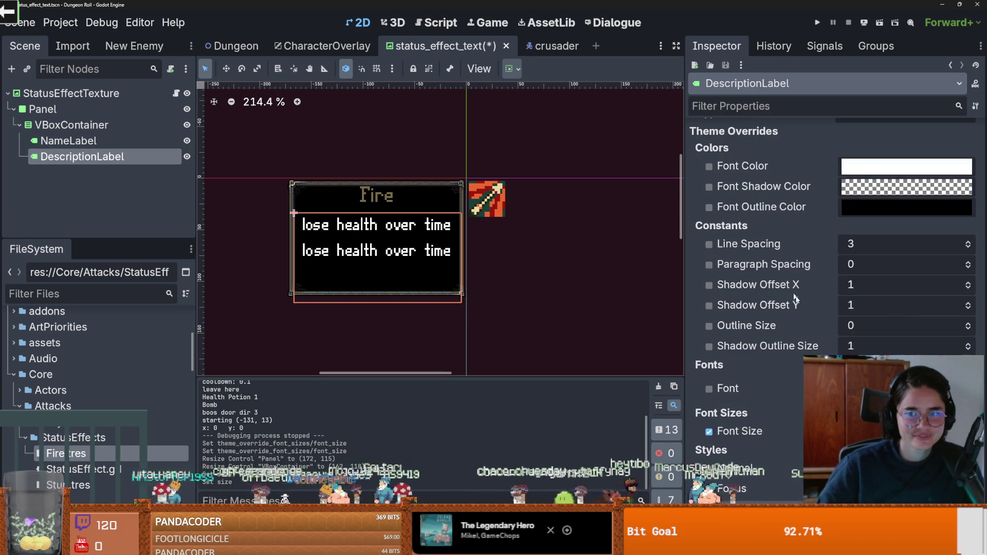
scroll(813, 316, up, 10)
scroll(820, 319, up, 8)
scroll(820, 319, down, 2)
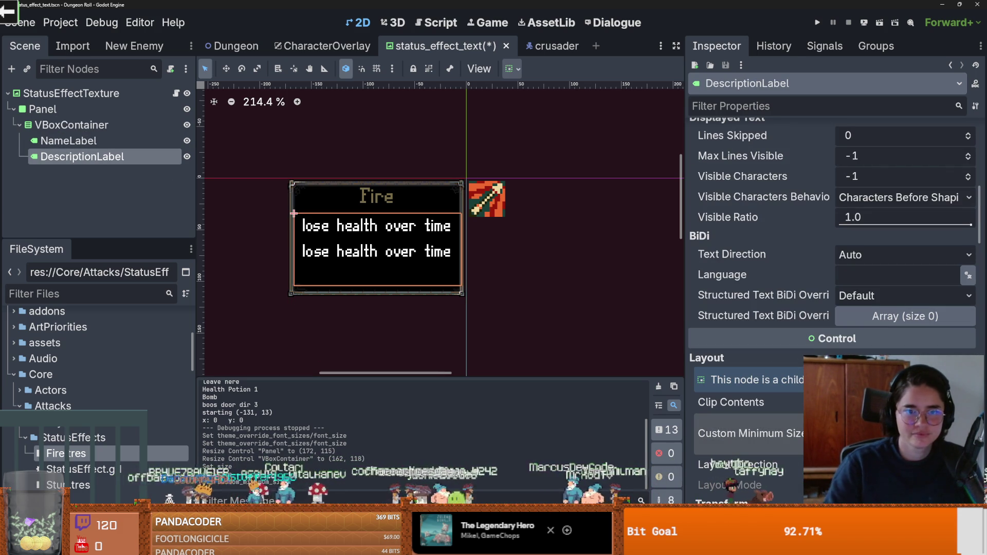
key(ctrl+s)
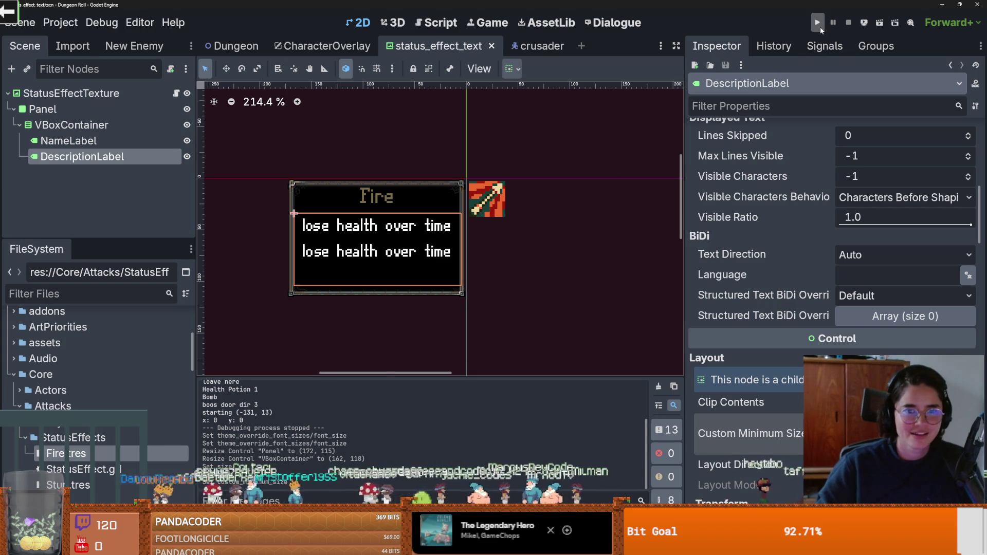
Step: Run the game, check the Fire tooltip's smaller text, and walk the knight to talk to the hermit
click(820, 27)
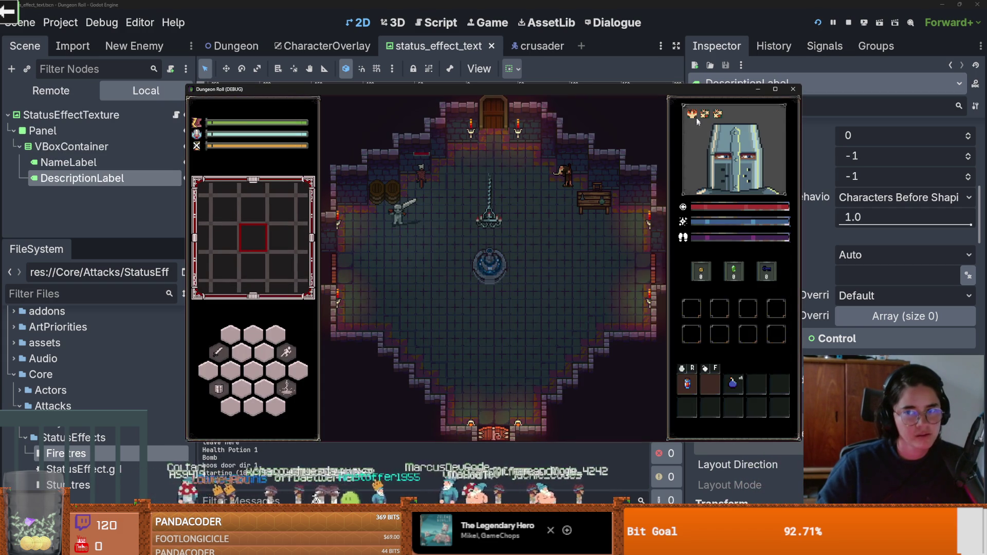
mouse_move(718, 114)
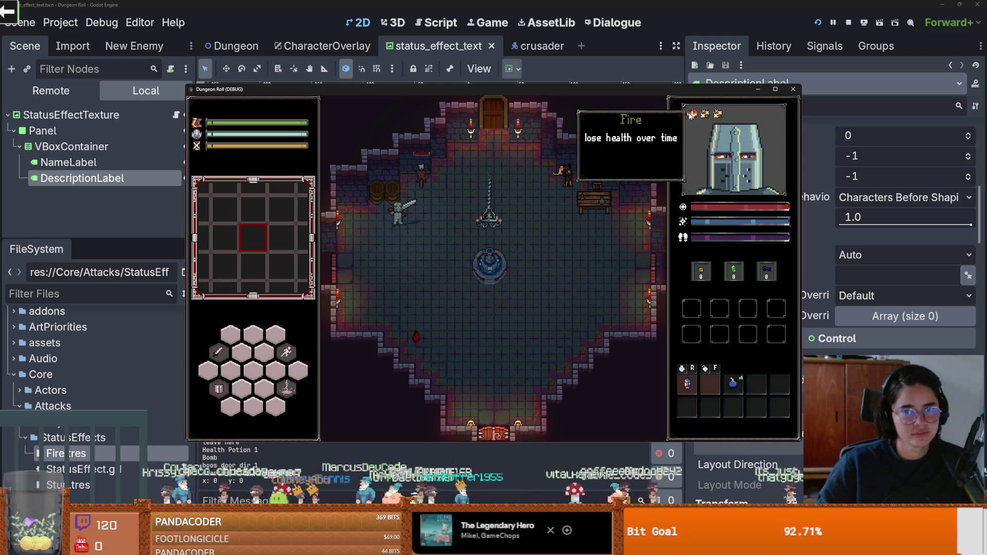
key(s)
key(d)
key(d)
key(a)
key(a)
key(d)
key(w)
key(w)
key(d)
key(e)
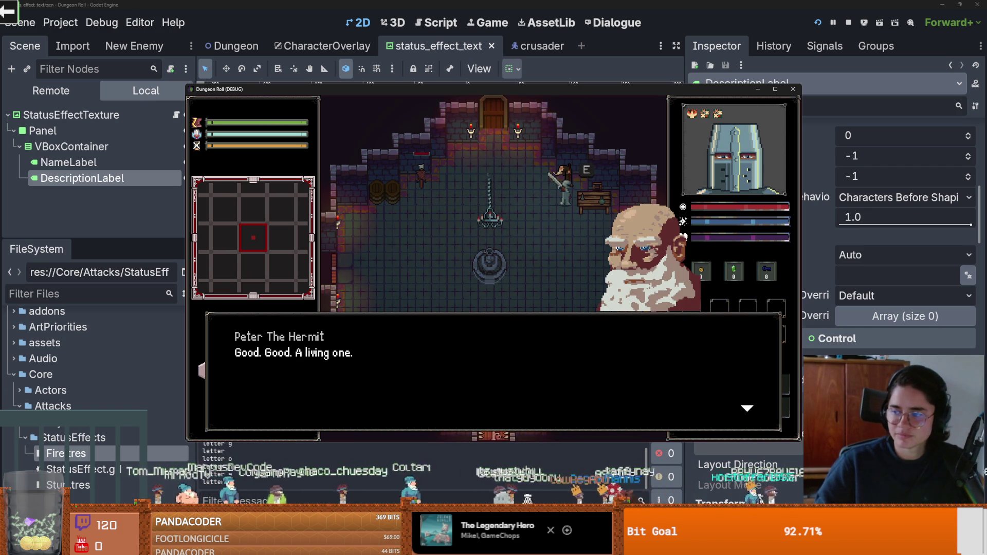
Step: Click through the hermit's dialogue until he says "He watches, you know..."
click(465, 316)
click(429, 357)
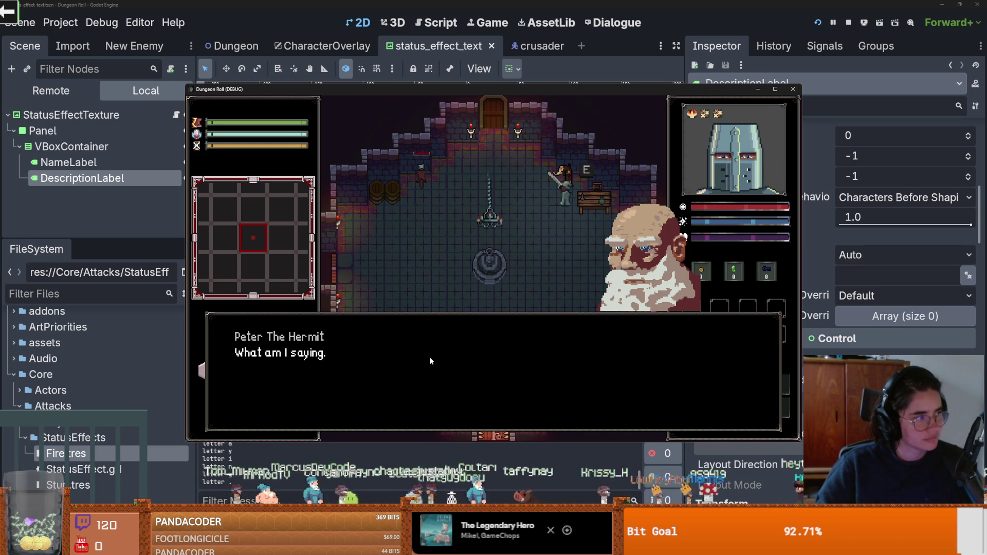
click(430, 359)
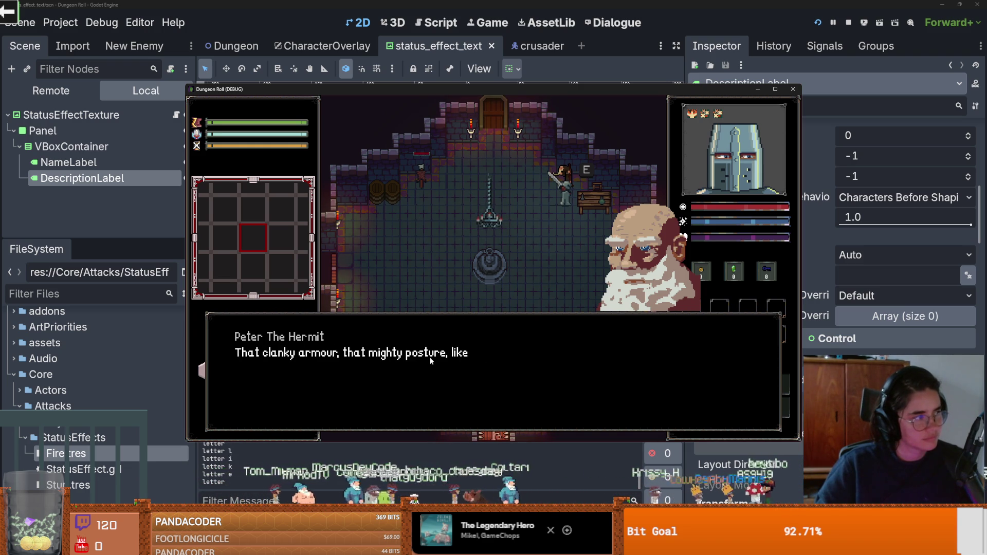
click(431, 359)
click(431, 359)
click(430, 360)
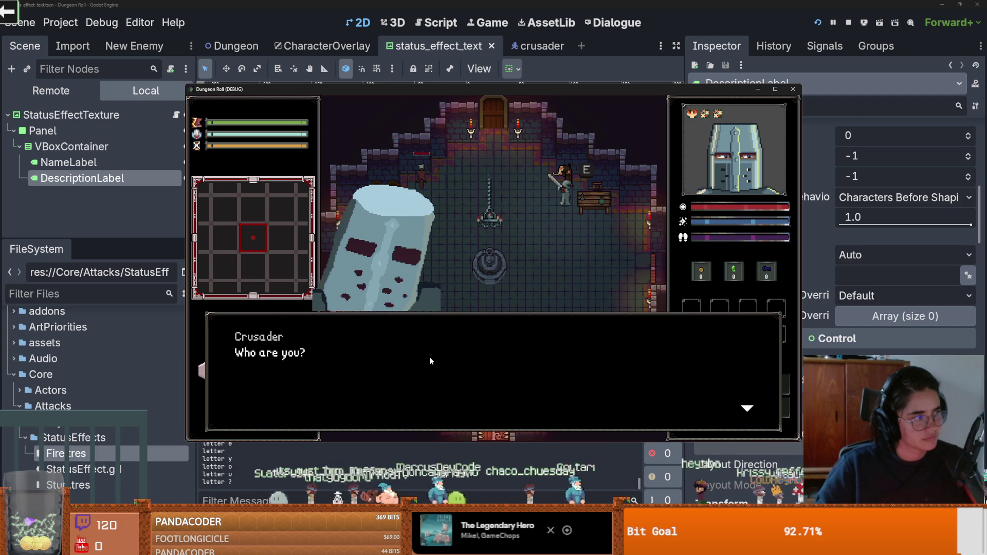
click(430, 360)
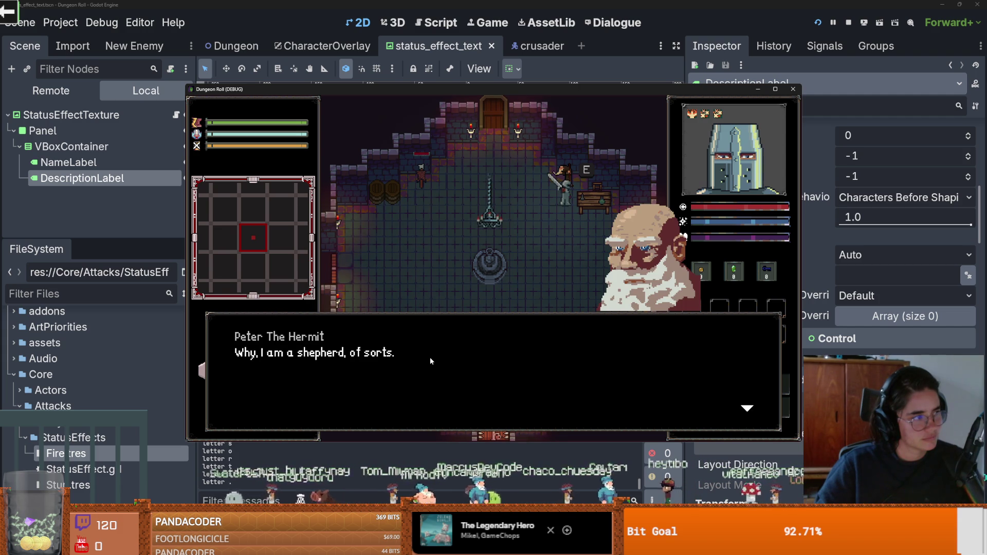
click(430, 359)
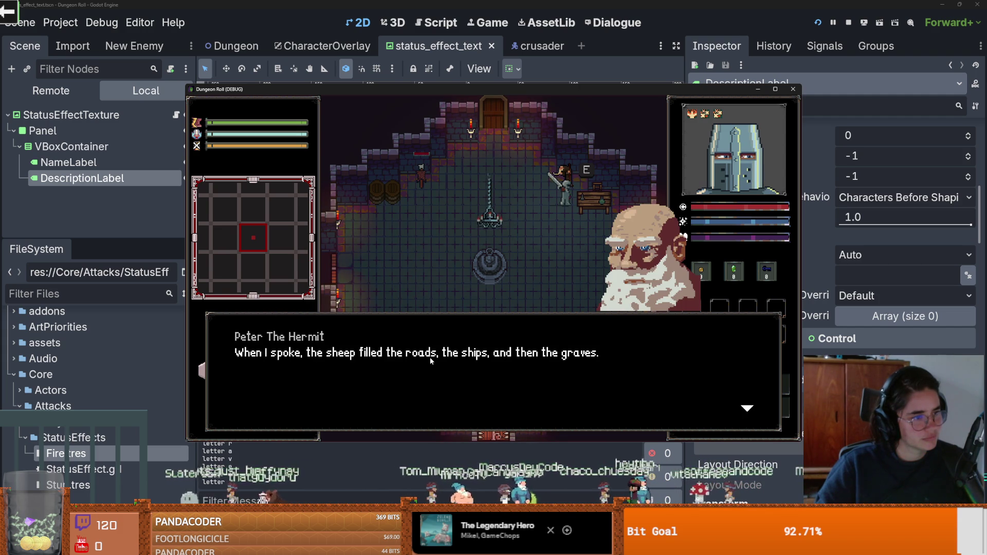
click(430, 360)
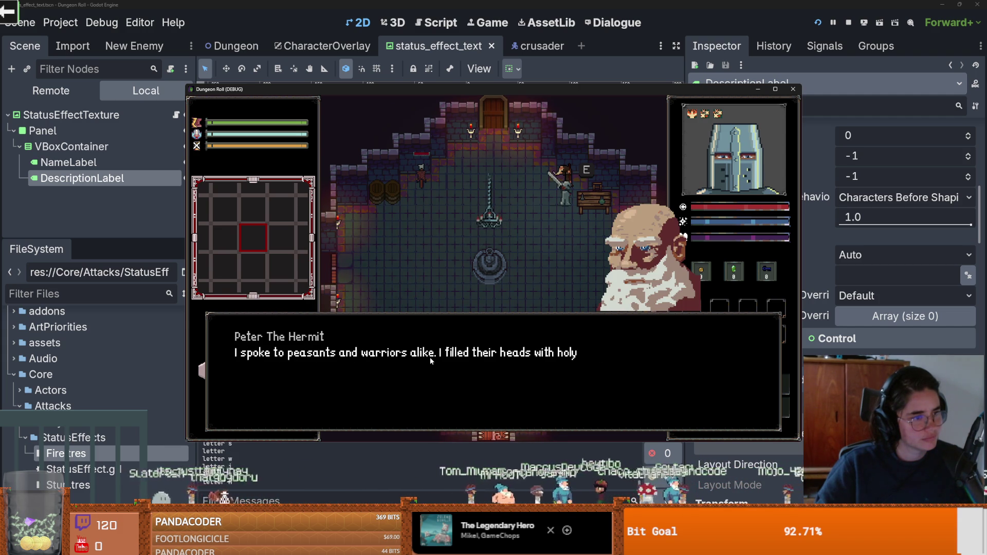
click(430, 359)
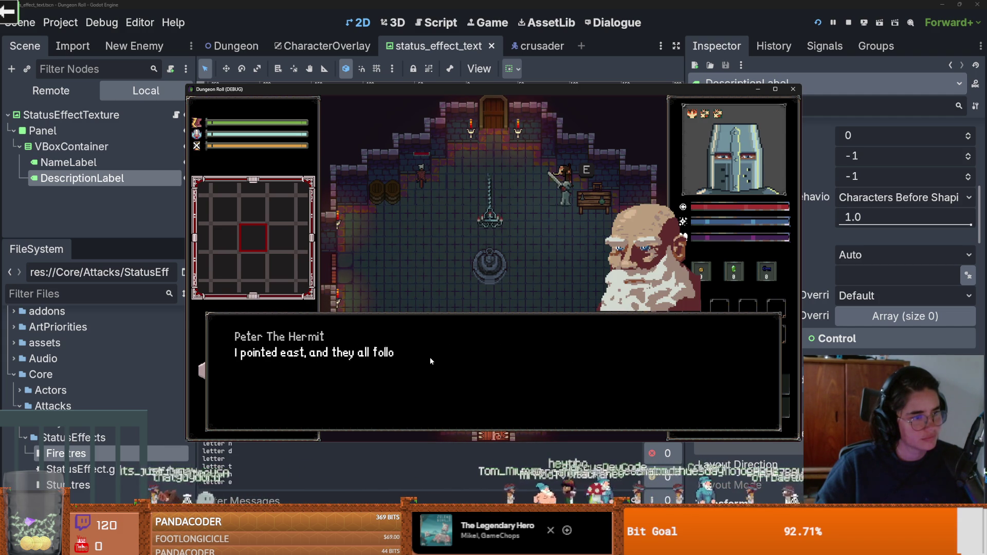
click(431, 359)
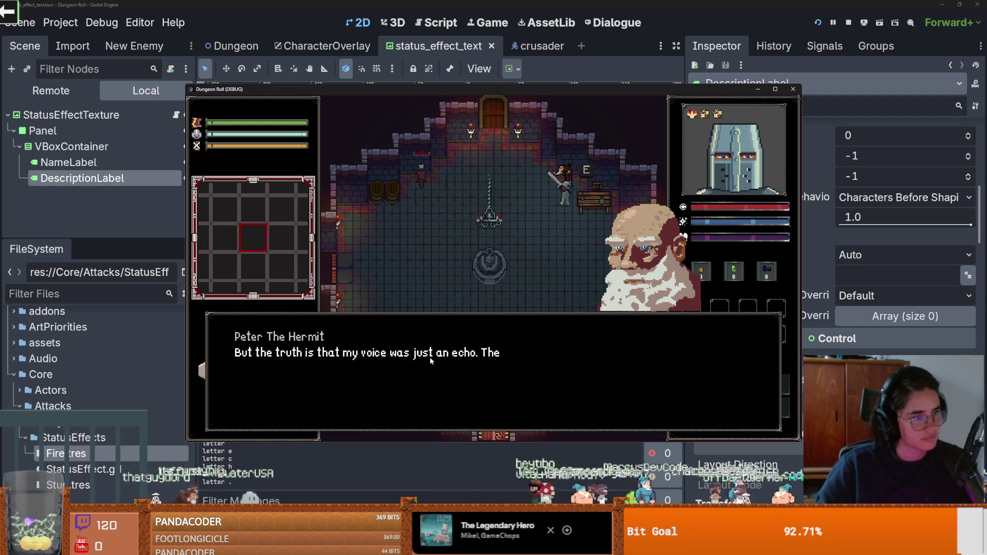
click(430, 357)
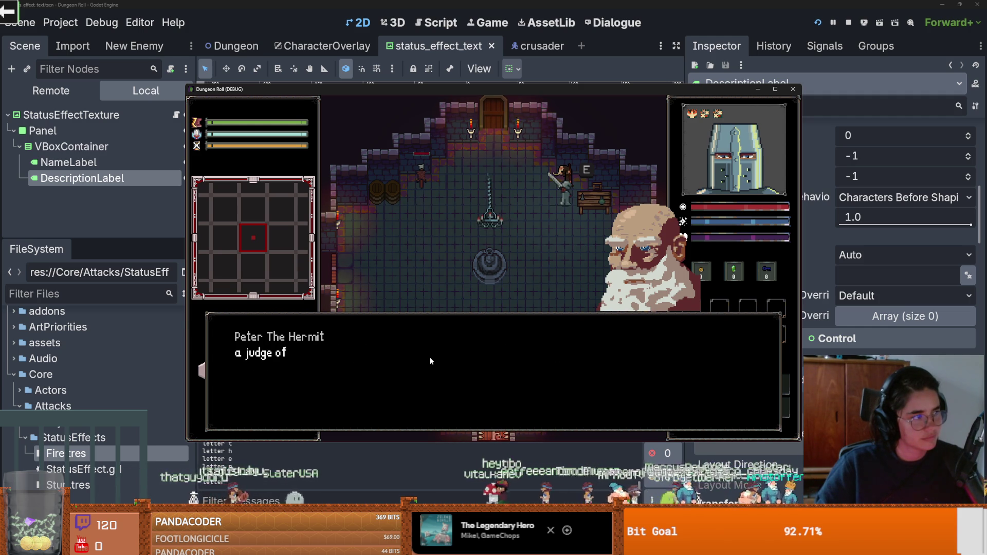
click(430, 357)
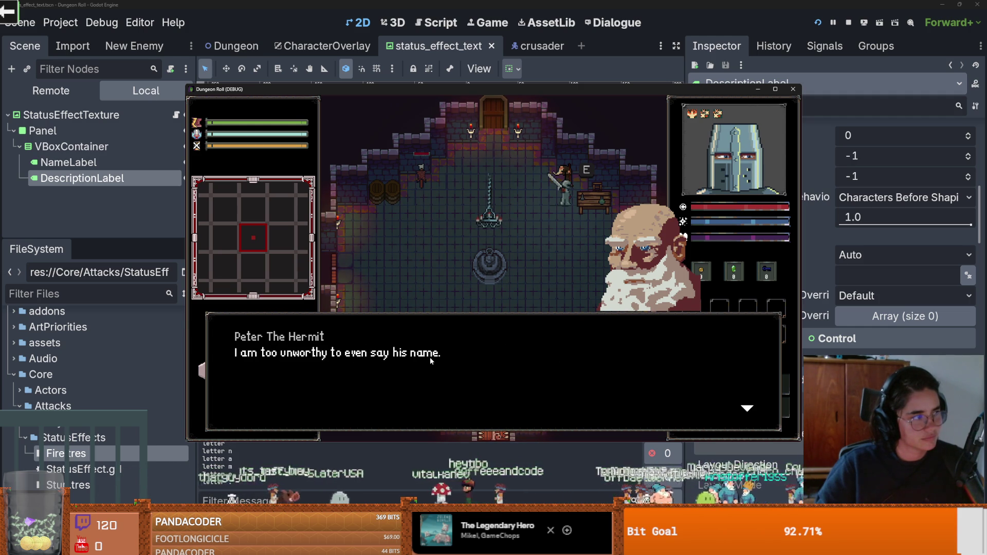
click(430, 357)
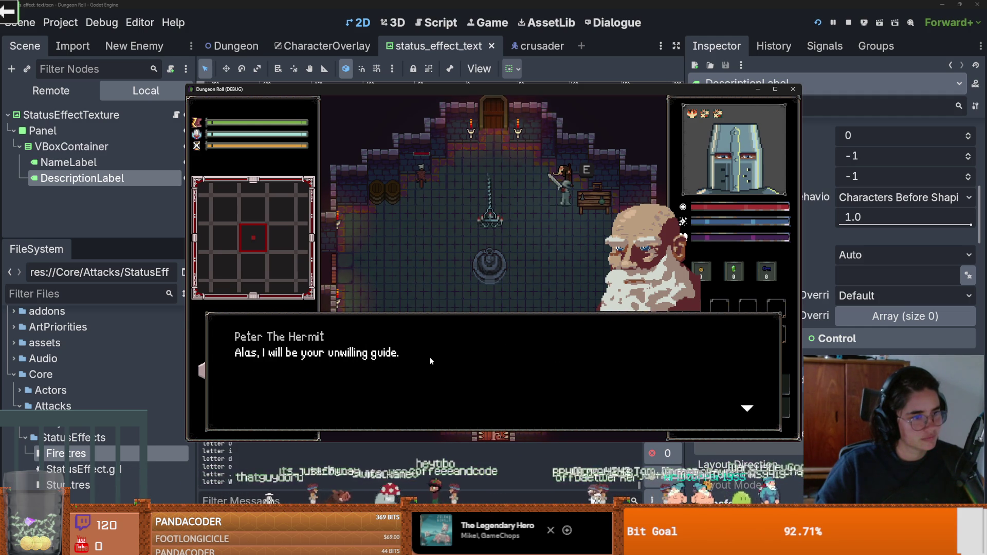
click(430, 357)
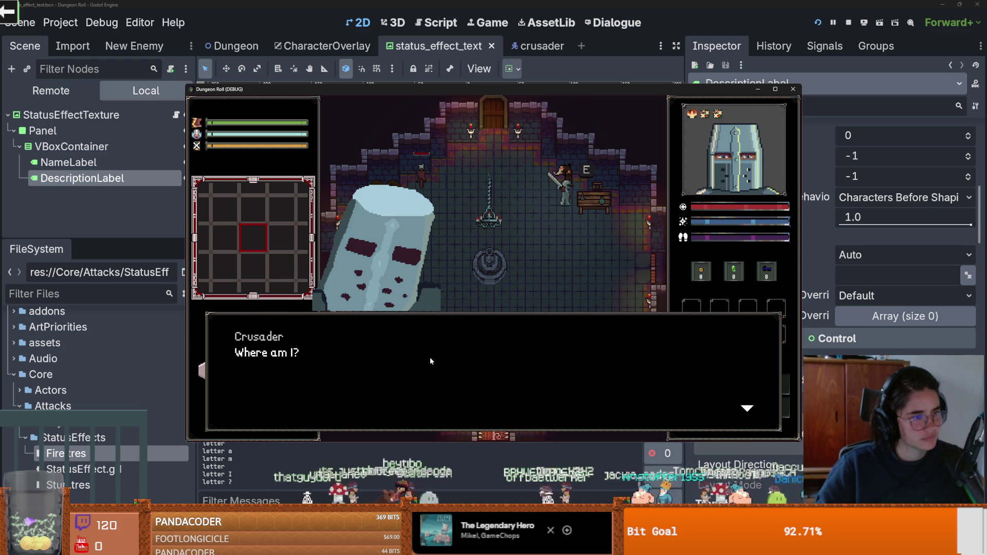
click(430, 359)
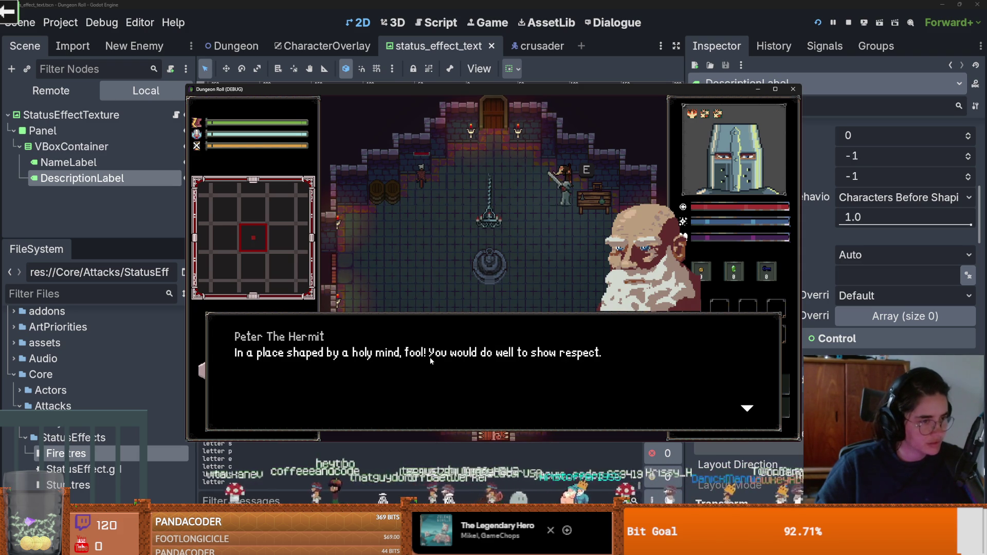
click(430, 357)
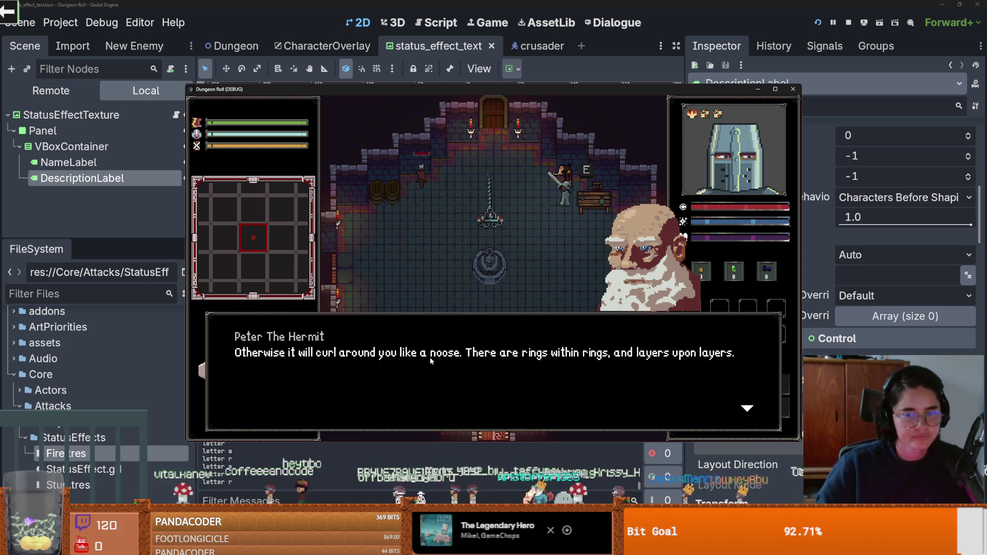
click(430, 357)
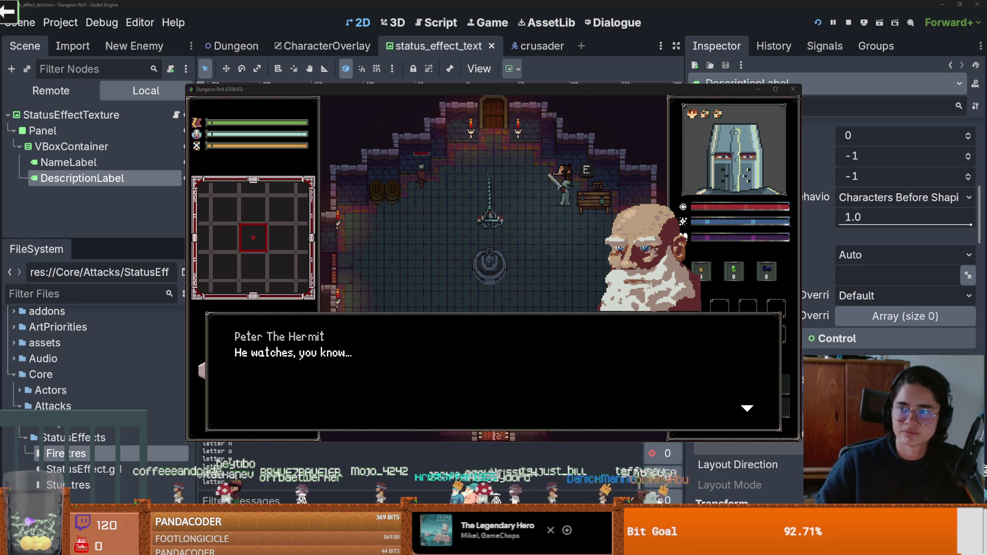
Step: Briefly glance at the Steam library, then return to the running game
key(alt+Tab)
scroll(145, 248, down, 5)
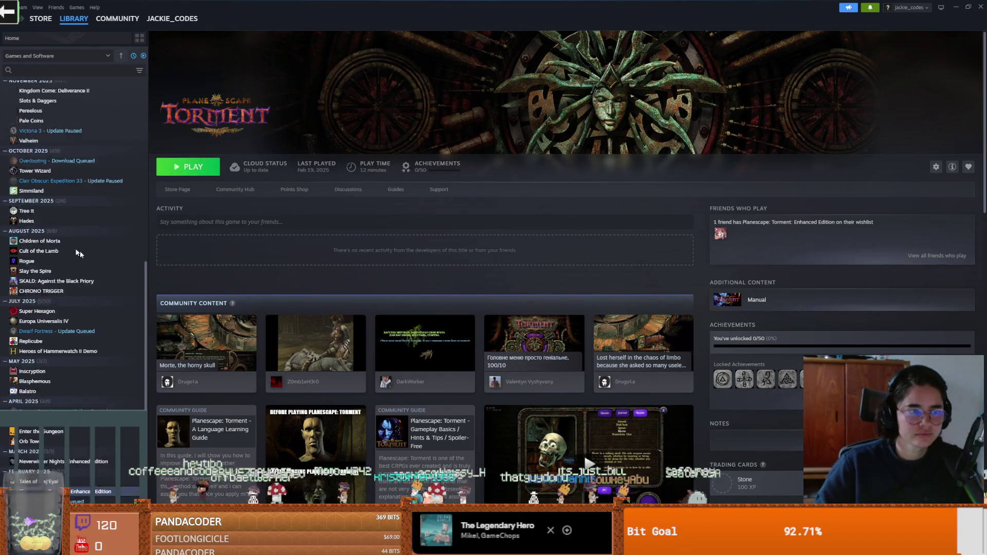
scroll(145, 248, up, 5)
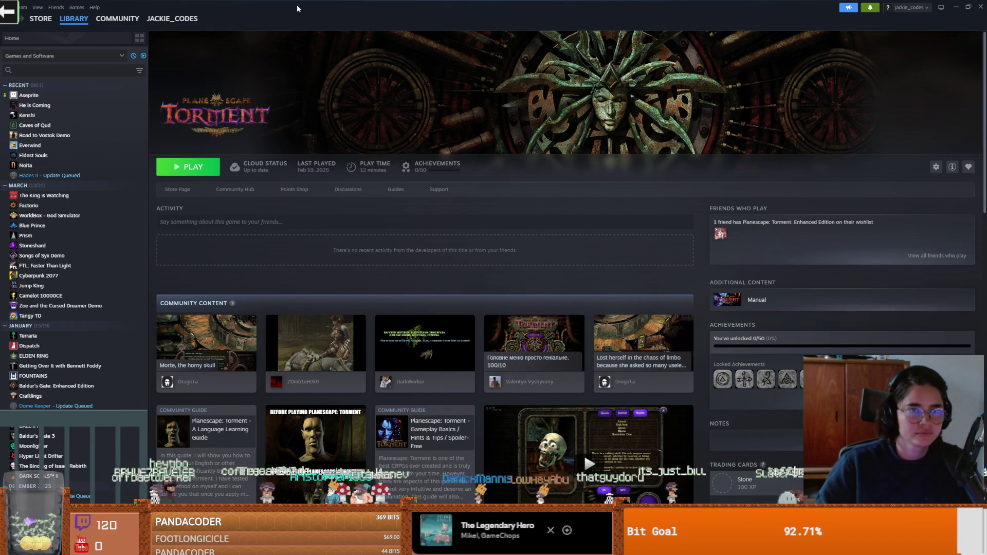
key(alt+Tab)
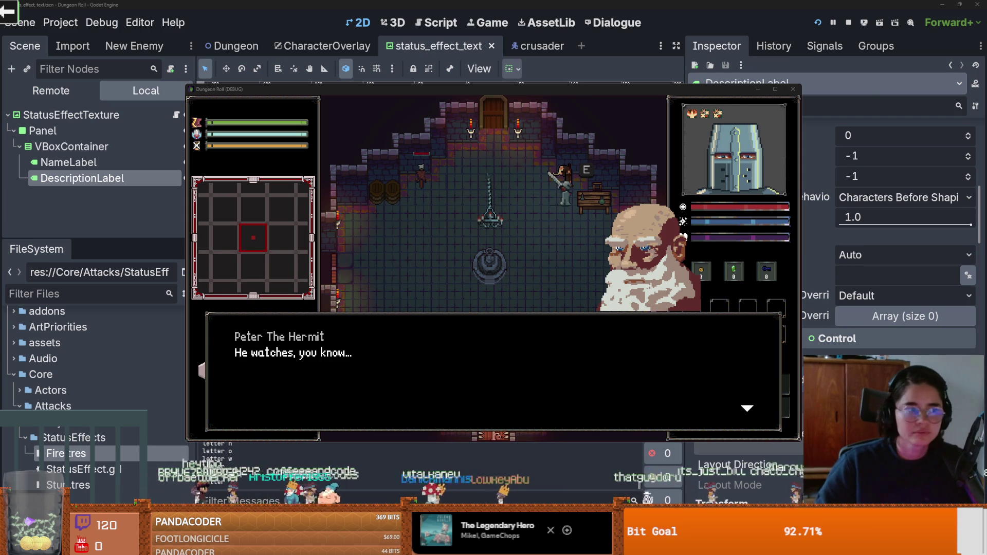
Step: Advance the hermit's remaining lines with clicks and Space until the dialogue box closes
click(657, 225)
click(442, 237)
click(446, 237)
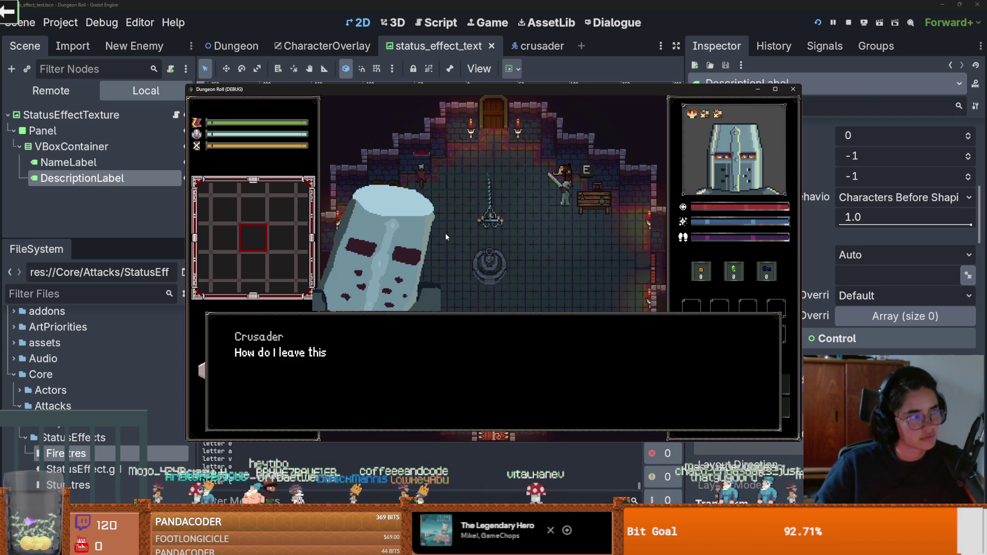
click(446, 238)
click(446, 234)
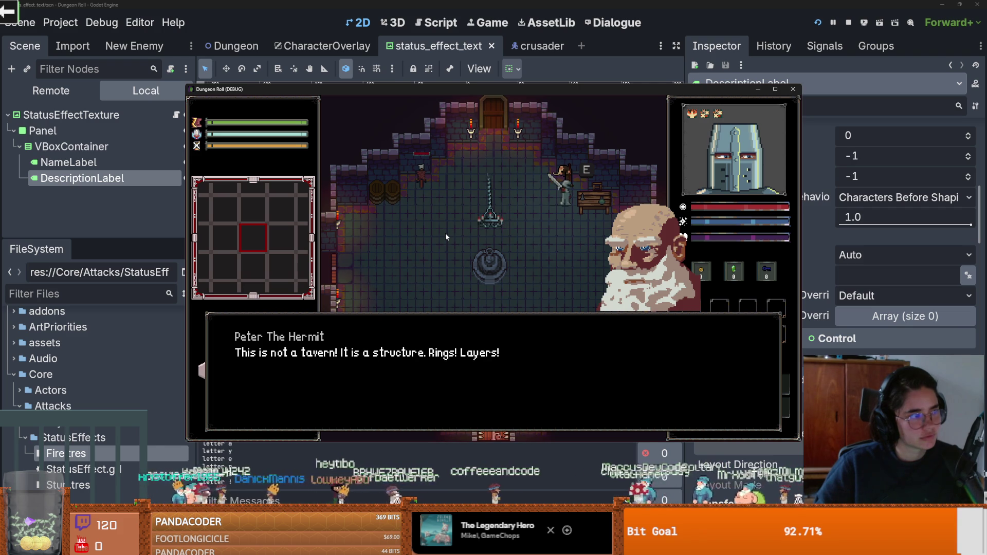
click(445, 233)
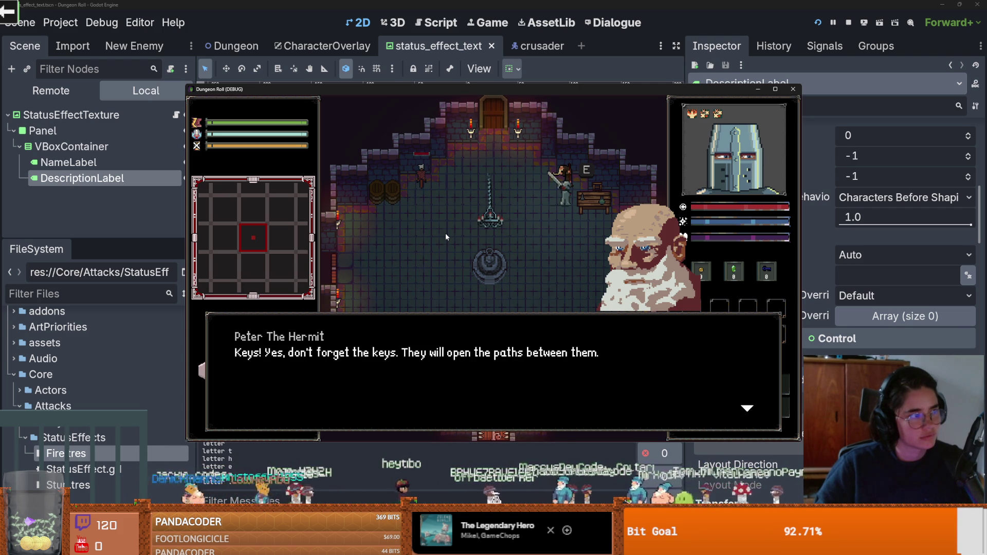
click(445, 233)
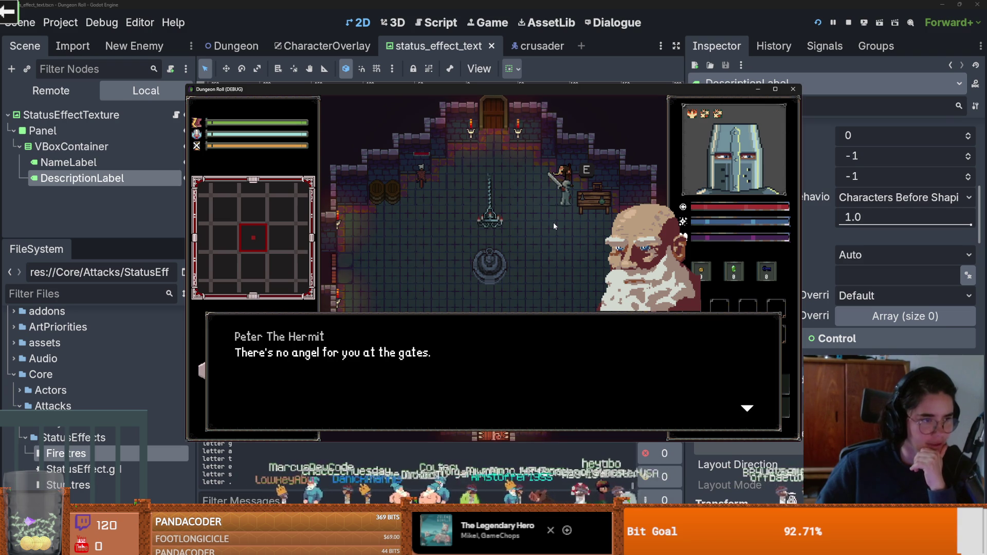
key(space)
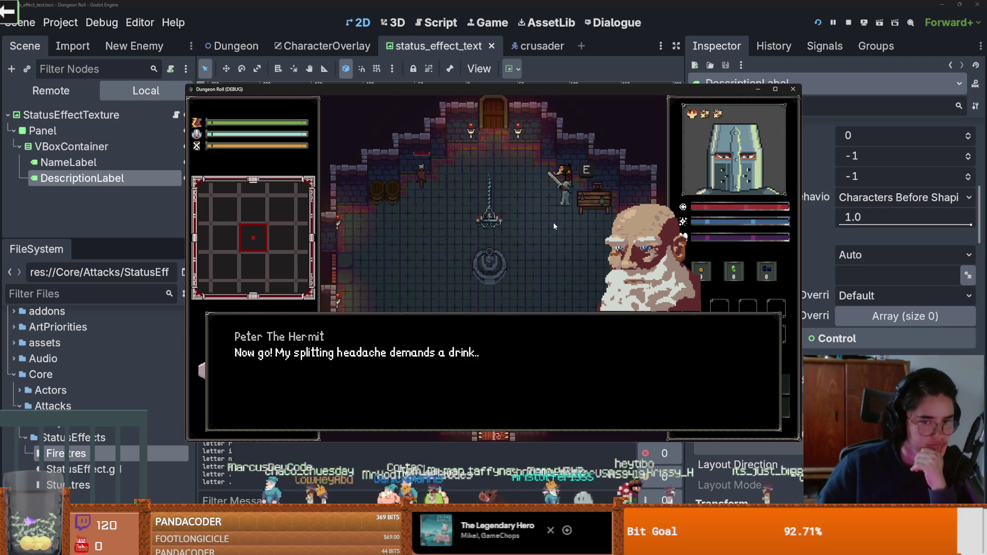
key(space)
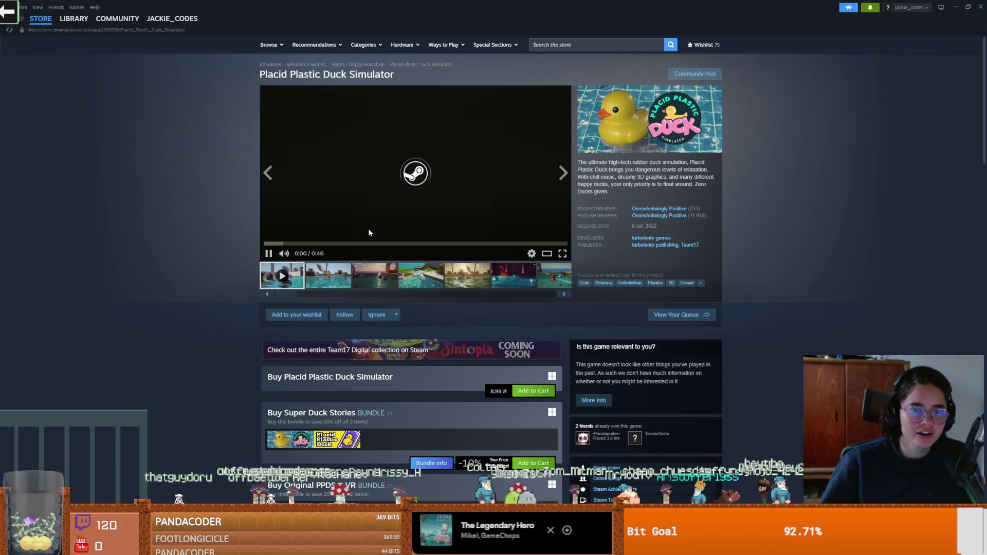
Step: Switch the Placid Plastic Duck Simulator trailer on the Steam store page to fullscreen playback
click(563, 253)
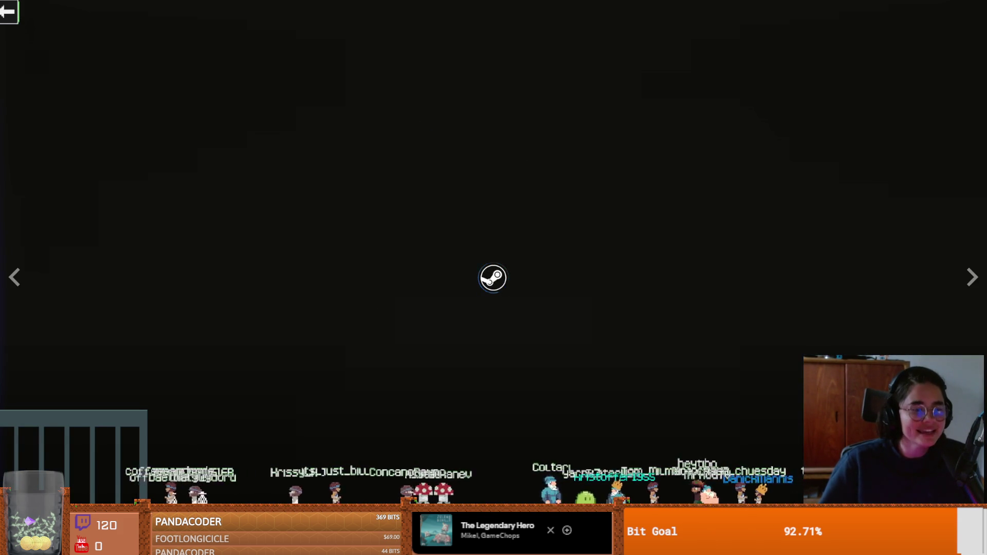
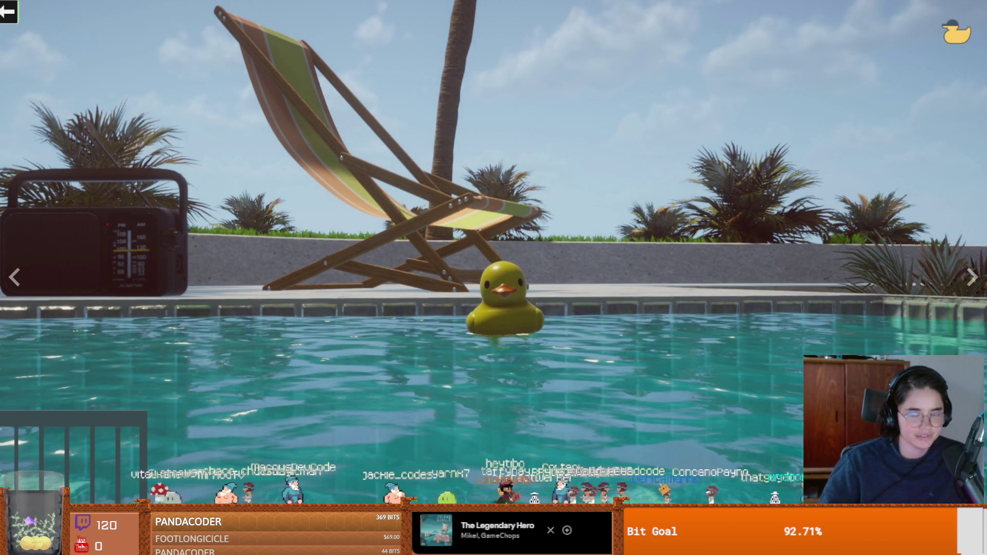
Step: Exit the full-screen screenshot and highlight the 8,99 price on the Placid Plastic Duck Simulator page
key(Escape)
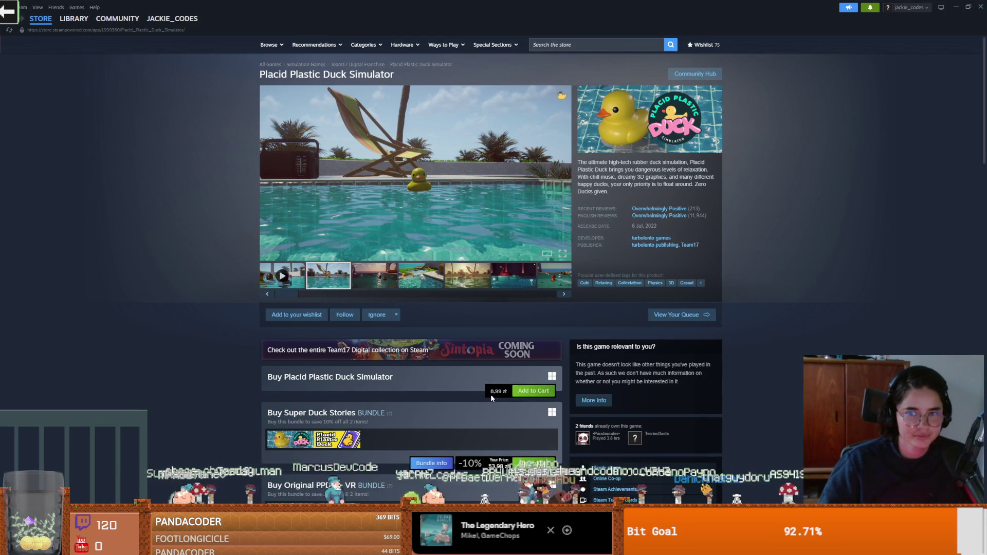
scroll(490, 397, down, 3)
scroll(481, 390, down, 2)
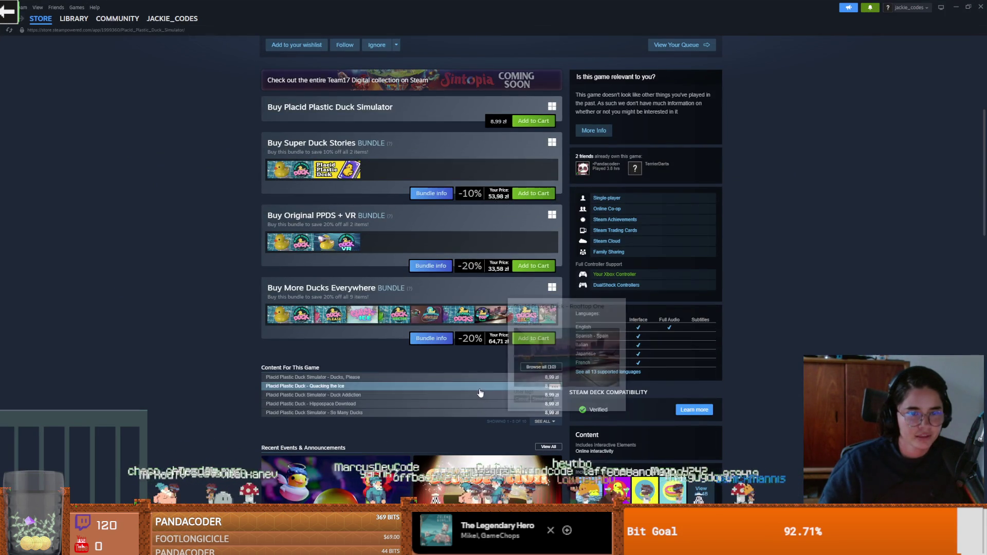
scroll(508, 294, up, 2)
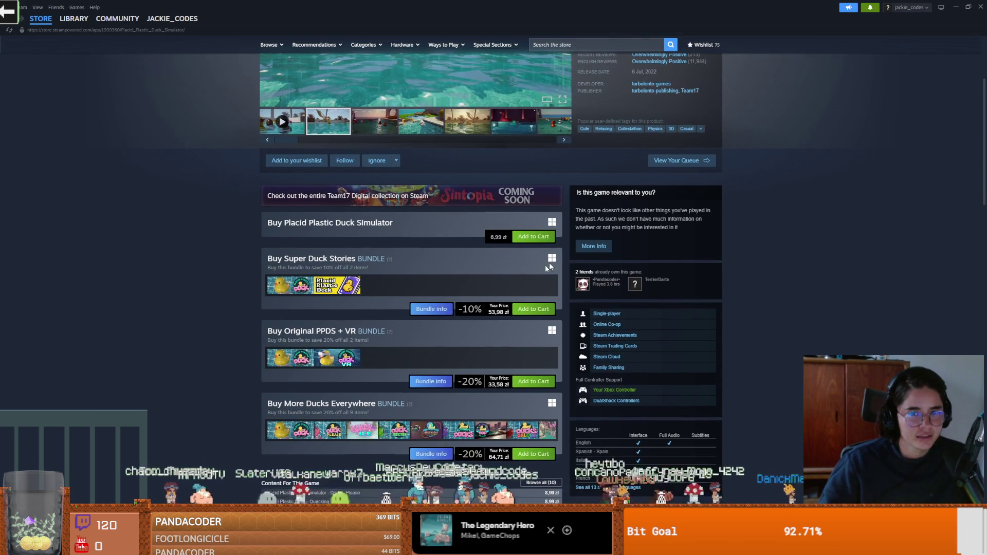
drag(505, 238, 486, 242)
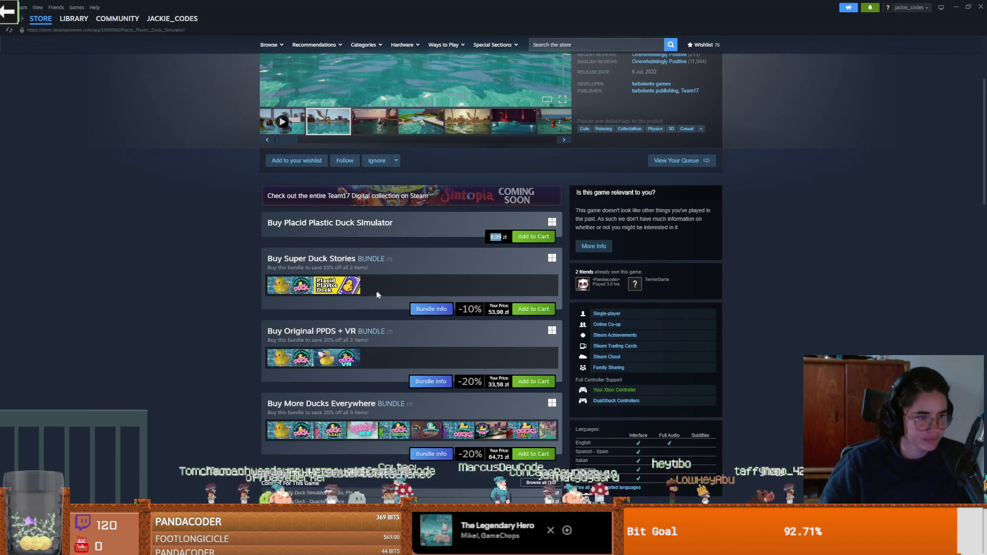
scroll(375, 292, up, 3)
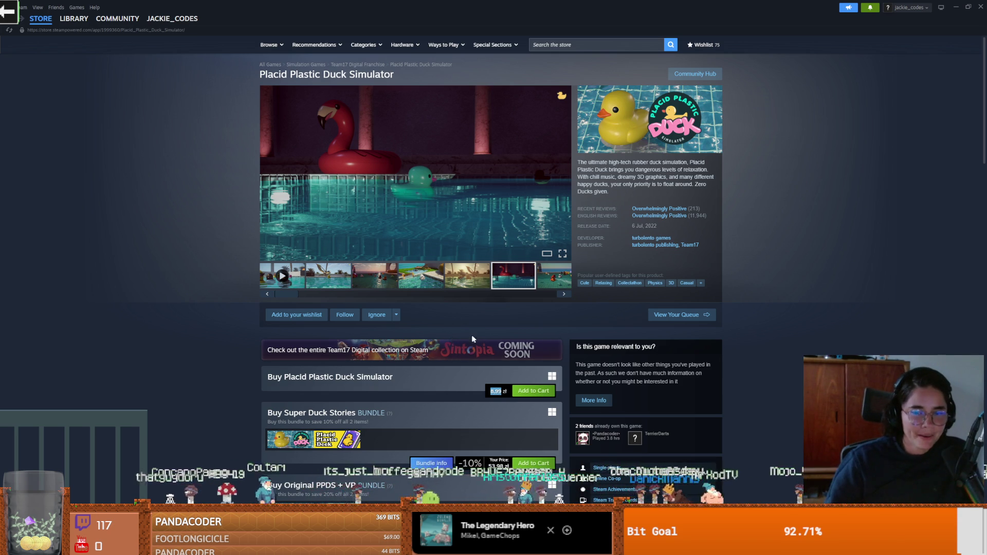
Step: Pause the duck trailer on its close-up and open the turbolento games developer page
scroll(574, 345, down, 2)
mouse_move(583, 362)
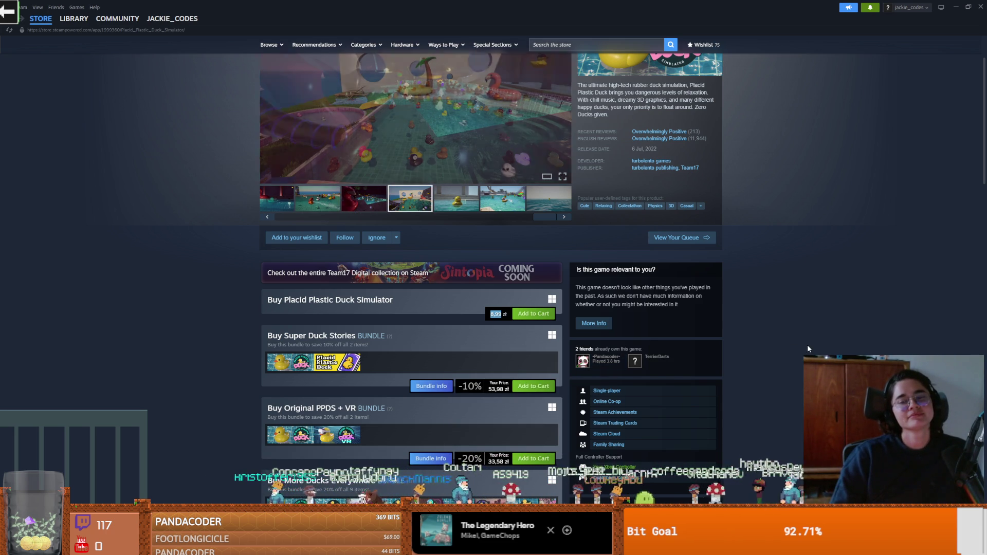
mouse_move(639, 366)
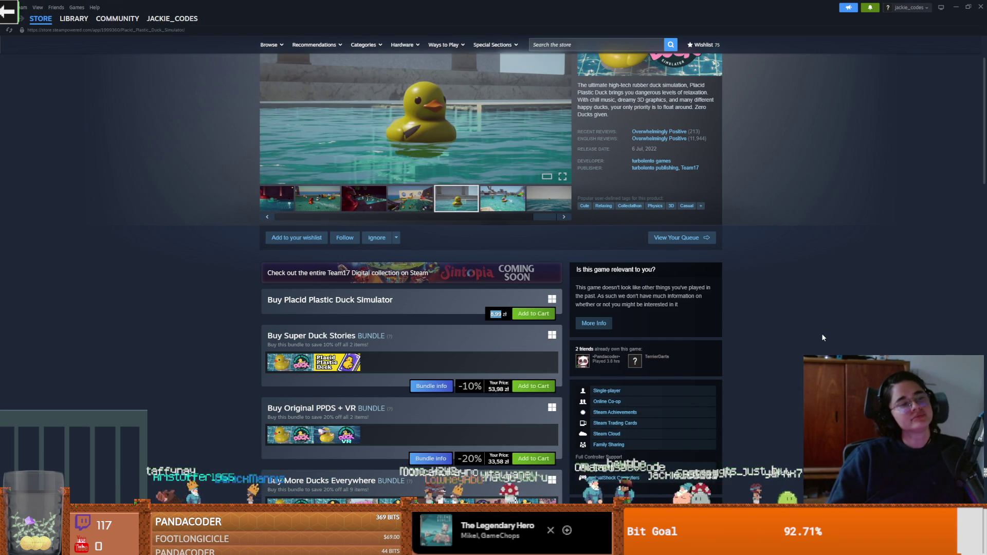
scroll(682, 299, up, 3)
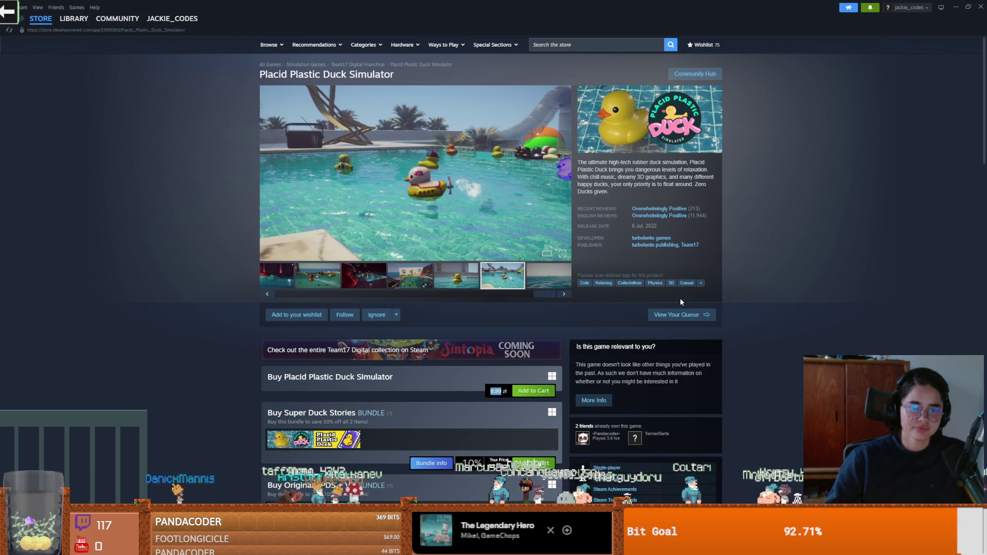
drag(546, 293, 271, 265)
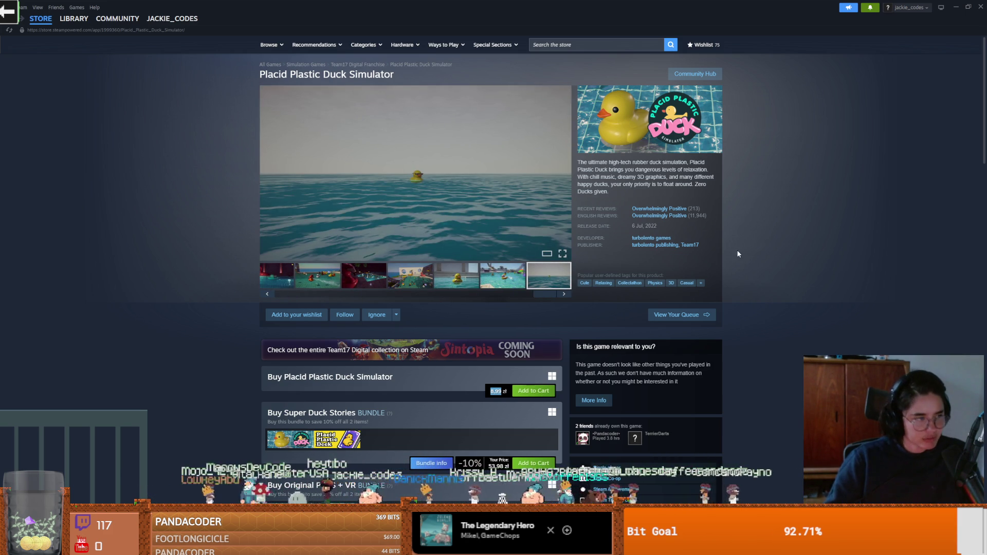
mouse_move(691, 218)
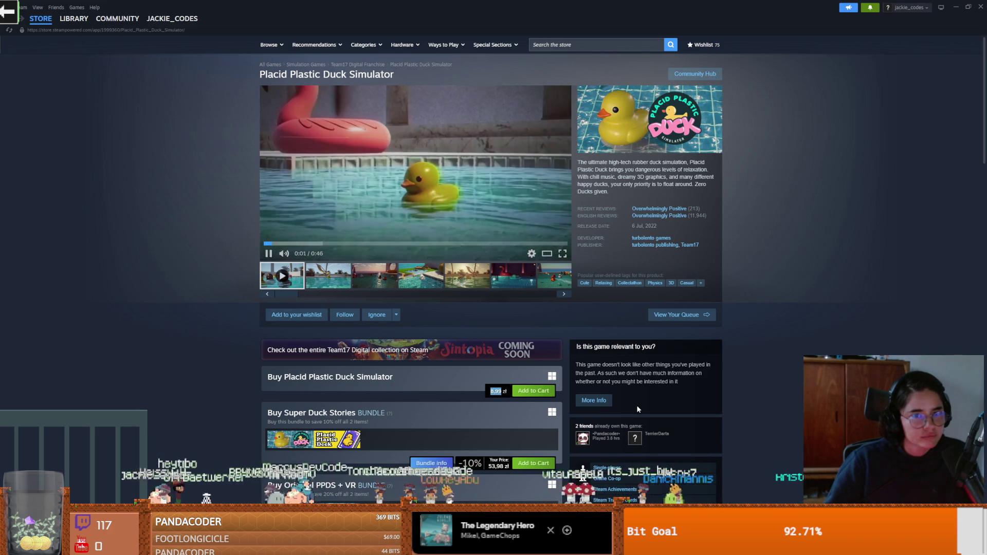
click(527, 199)
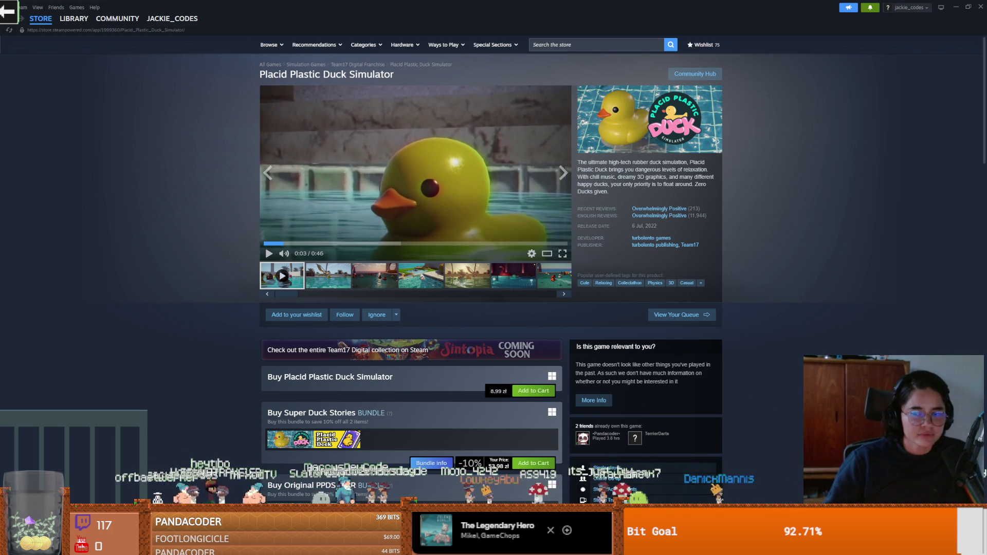
click(660, 240)
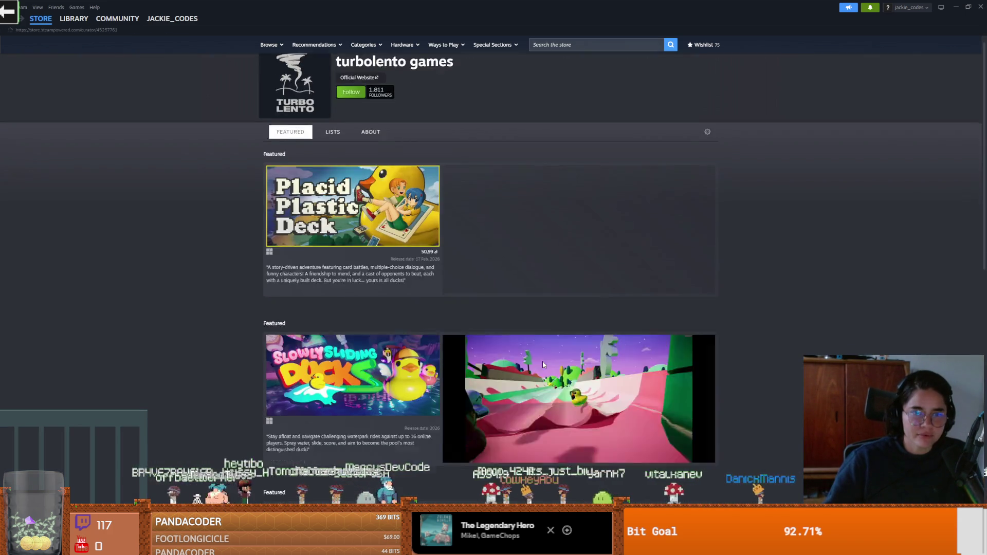
scroll(542, 361, down, 3)
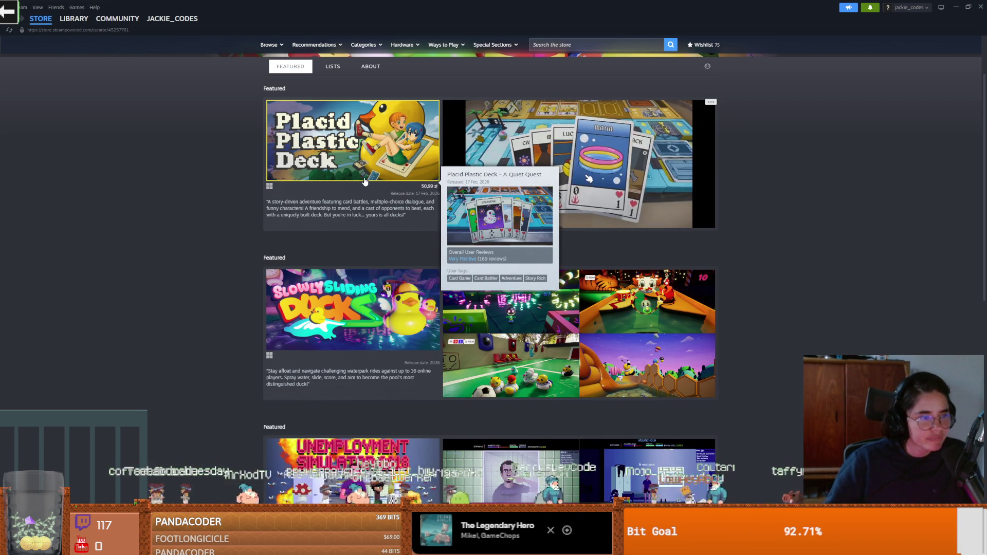
mouse_move(360, 170)
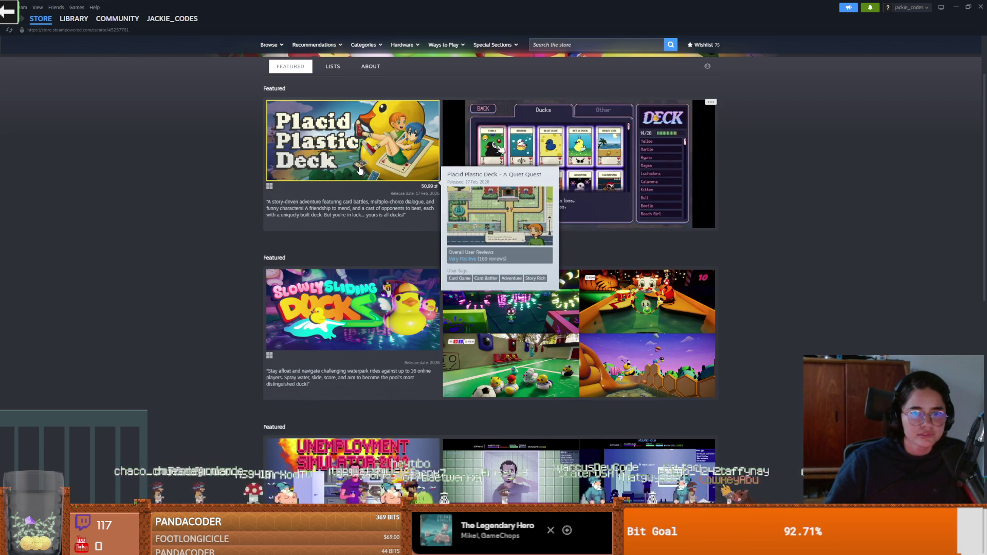
mouse_move(357, 285)
scroll(356, 285, down, 4)
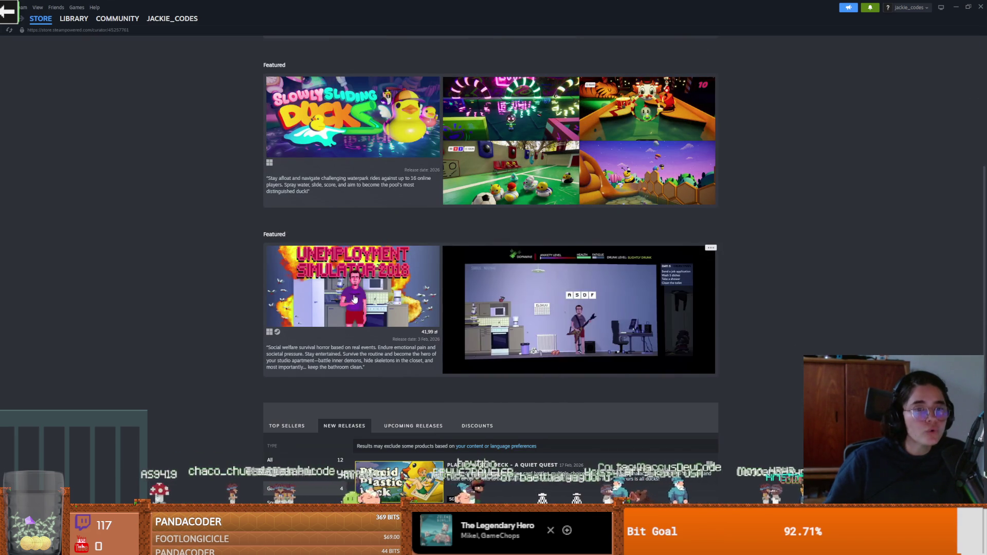
scroll(366, 297, up, 5)
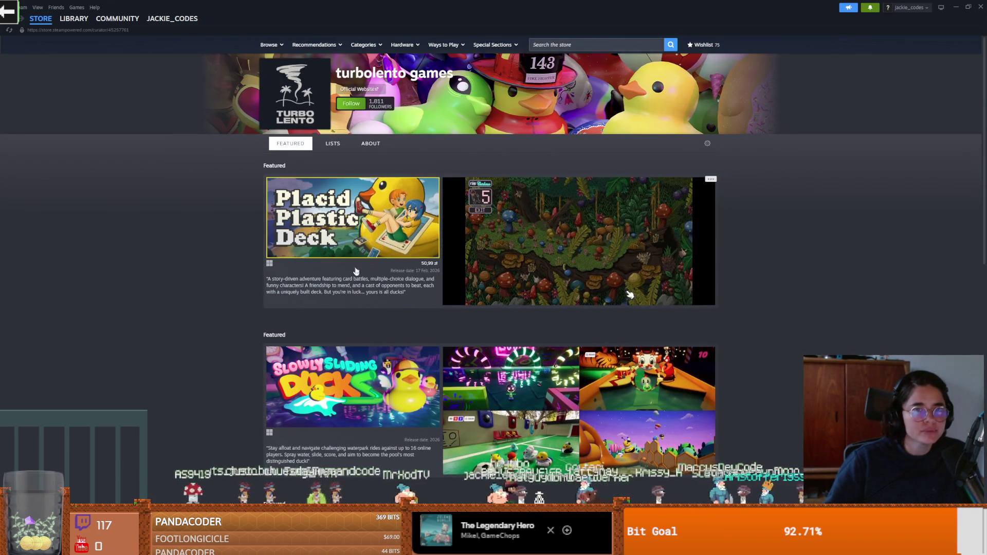
scroll(365, 268, down, 4)
scroll(368, 314, down, 4)
click(363, 198)
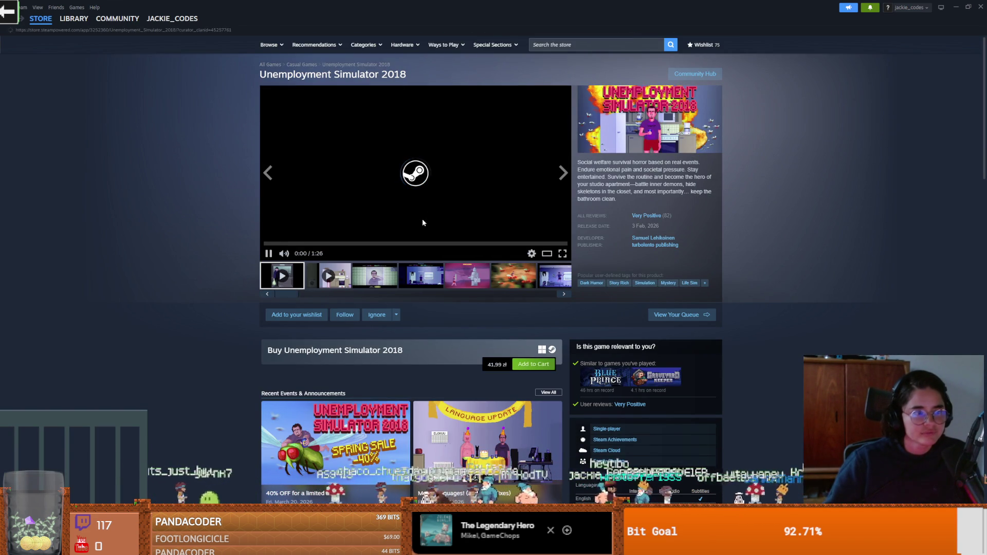
Step: After a brief look at Godot, play the Unemployment Simulator 2018 trailer in full-screen
key(alt+Tab)
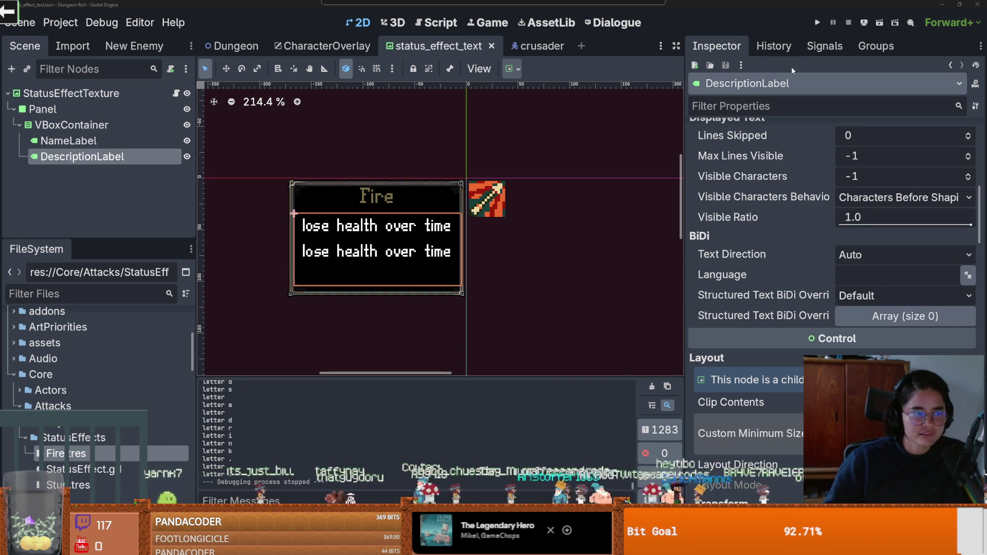
key(alt+Tab)
click(501, 196)
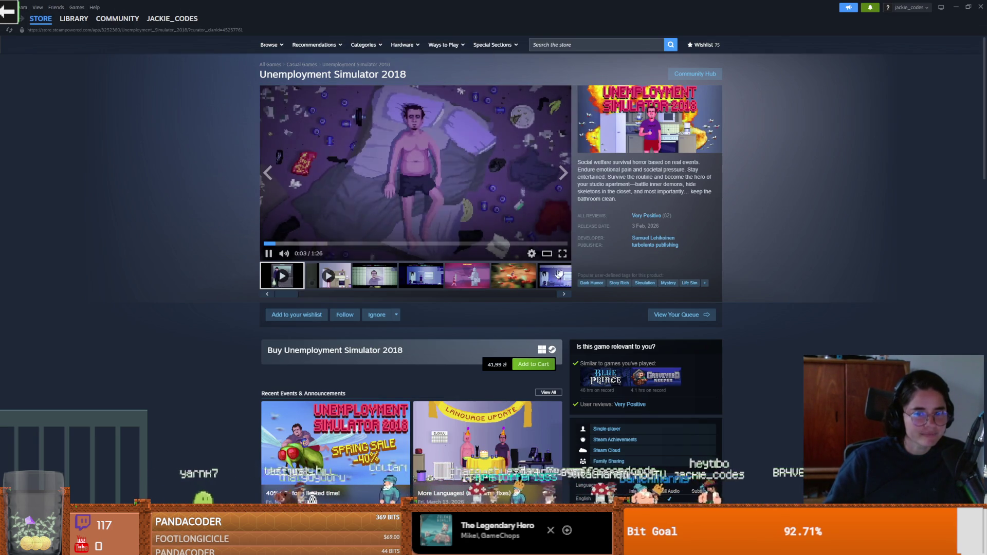
click(563, 253)
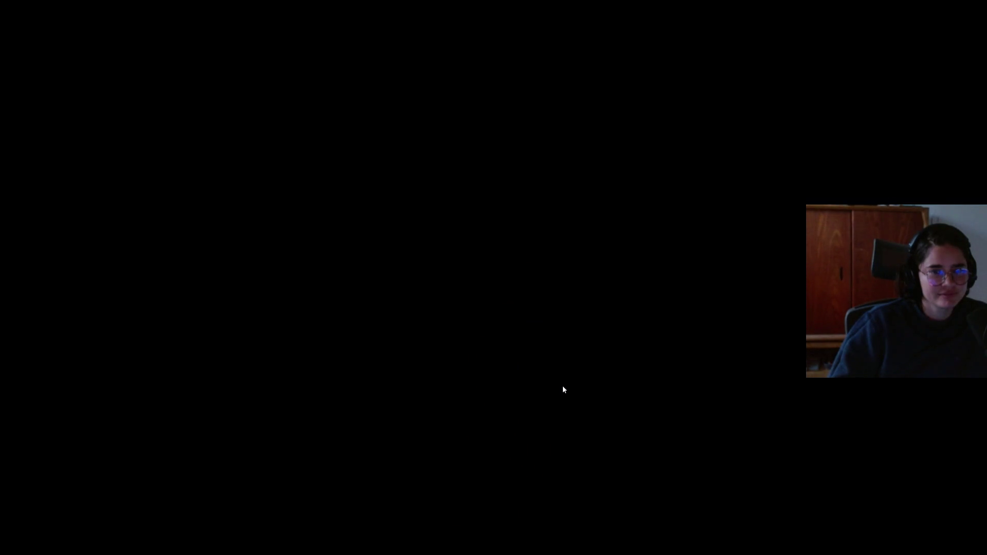
Step: Pause the trailer at 1:19 on its title card and leave full-screen
mouse_move(564, 389)
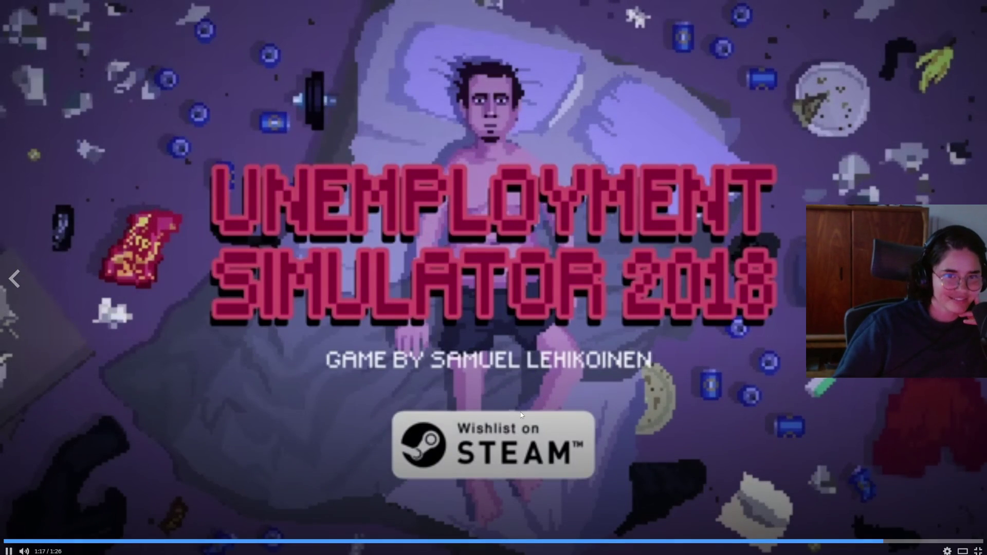
click(443, 379)
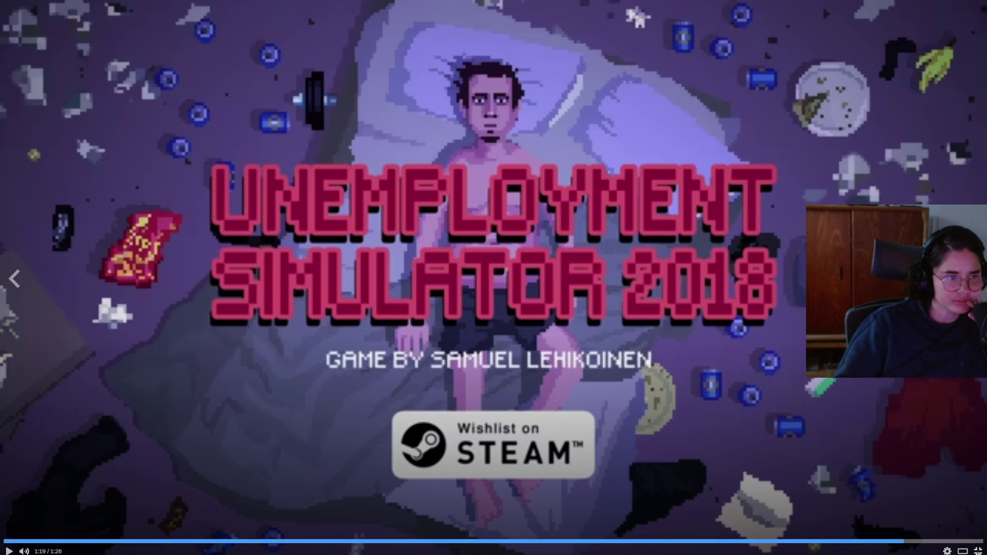
key(Escape)
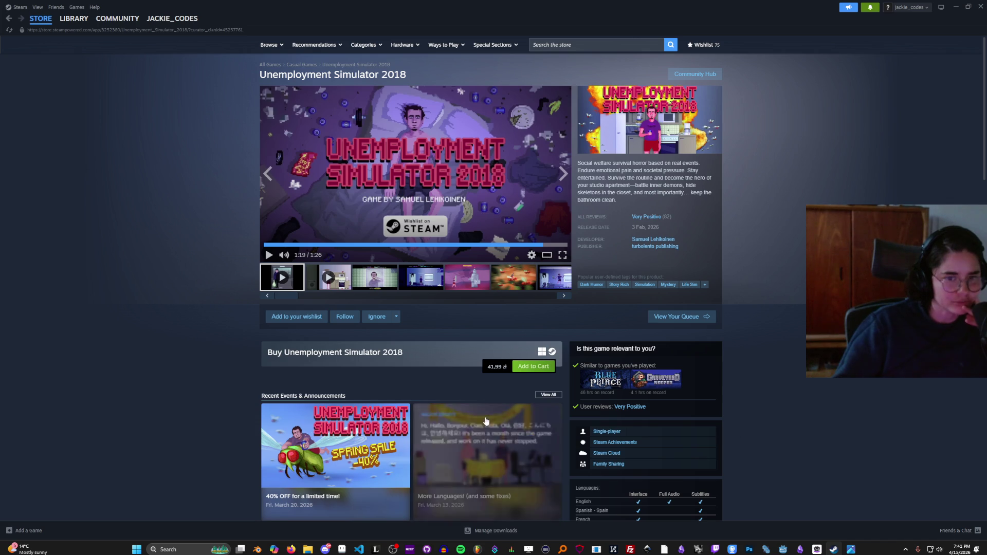
Step: Scroll down to the Very Positive customer reviews, showing 76 reviews in the language filter
scroll(296, 457, down, 10)
scroll(296, 455, down, 3)
scroll(299, 456, up, 20)
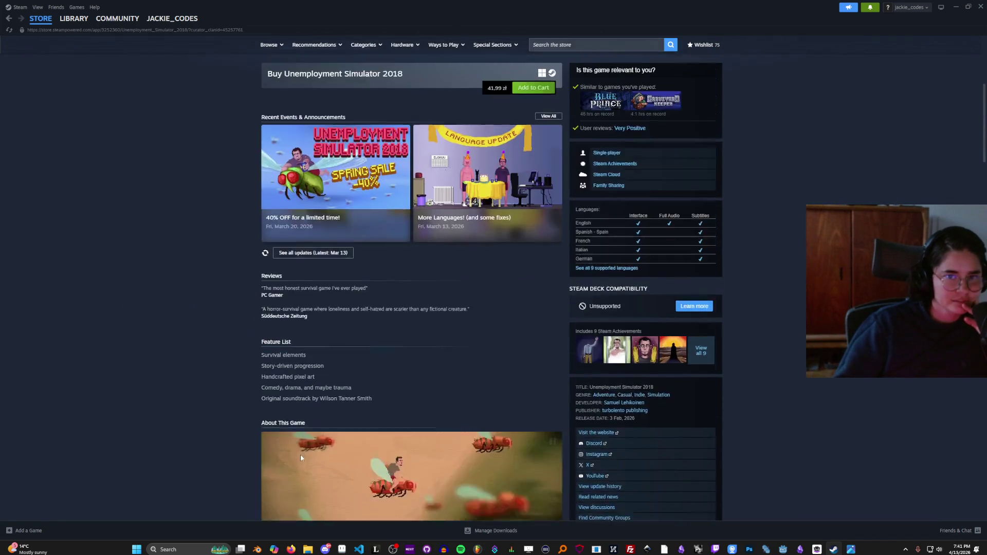
scroll(302, 461, down, 1)
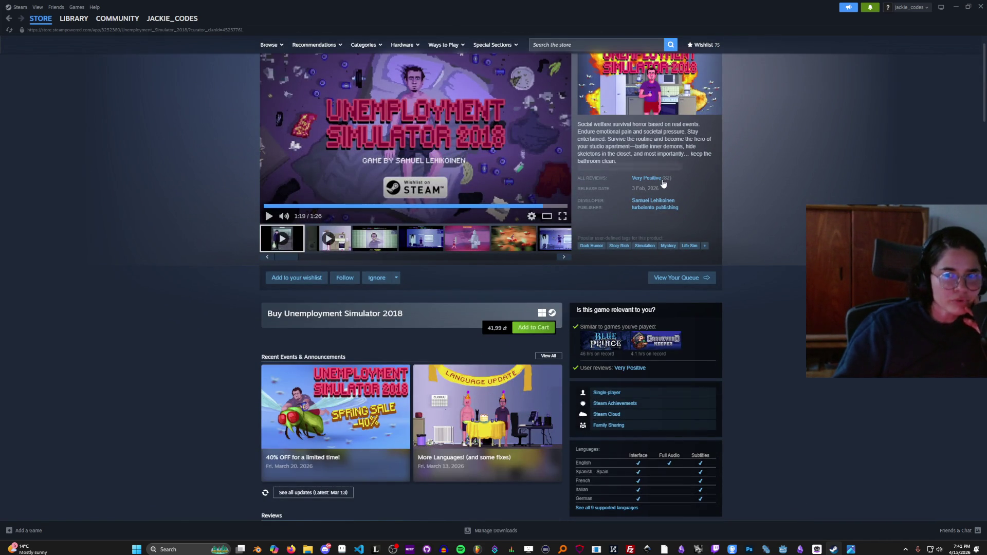
mouse_move(669, 184)
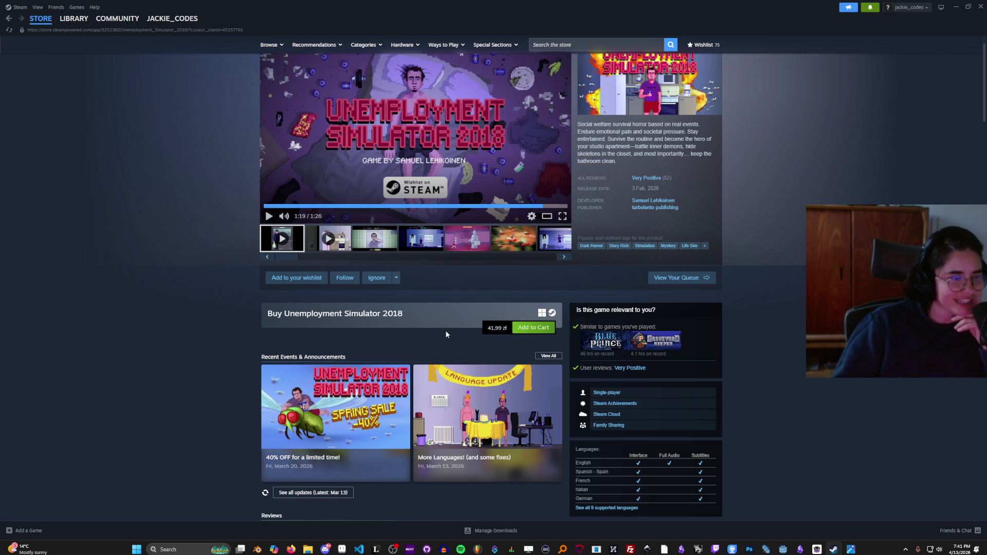
scroll(449, 332, down, 5)
scroll(448, 340, down, 20)
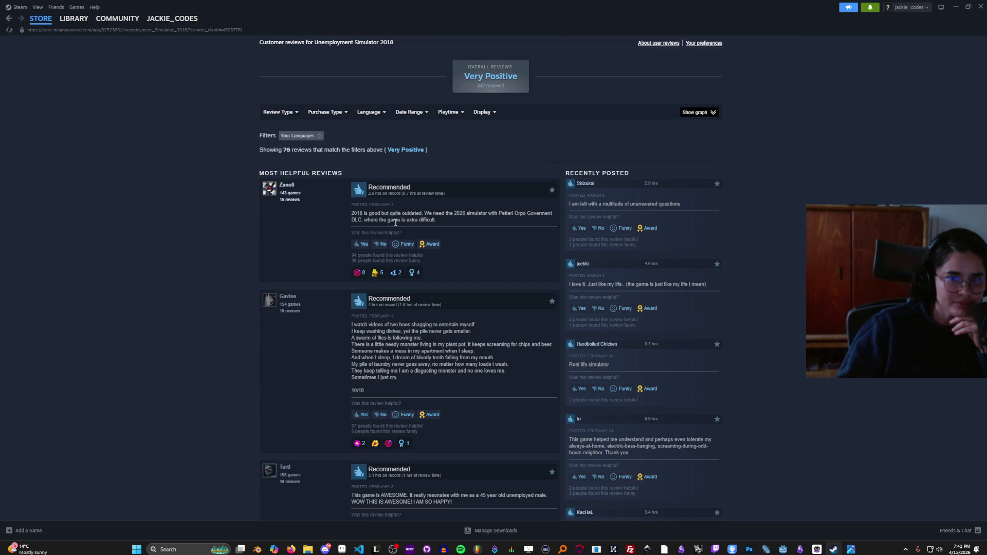
scroll(461, 235, up, 20)
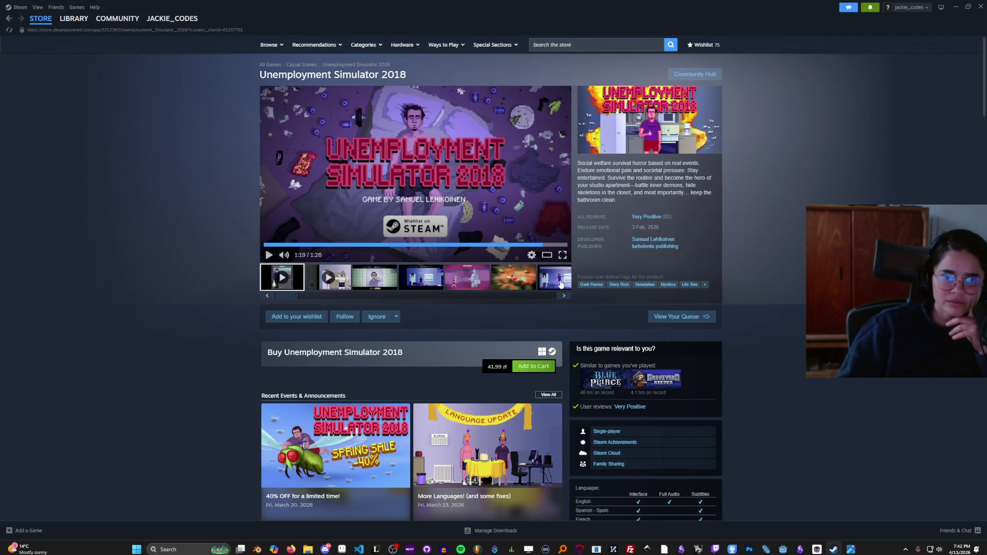
scroll(554, 287, down, 2)
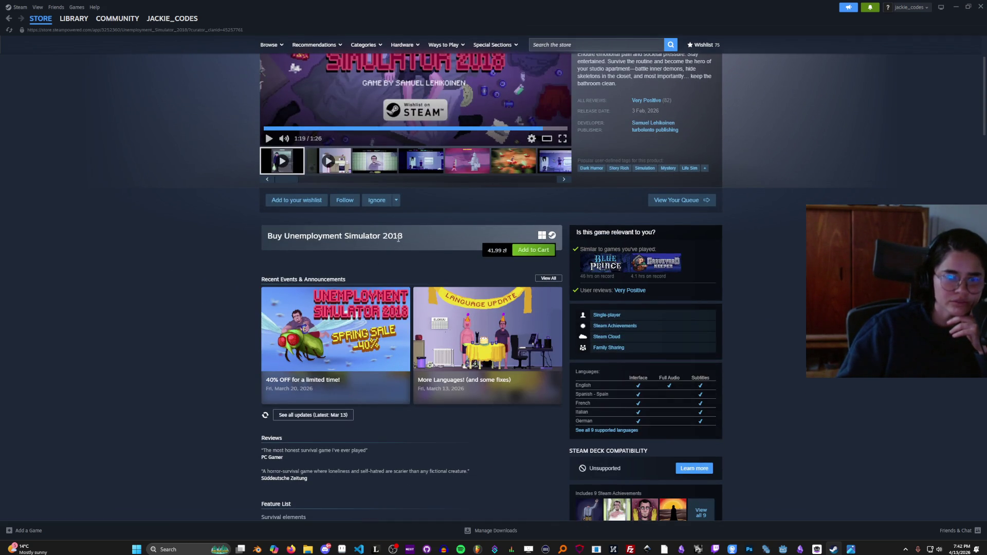
scroll(420, 267, down, 20)
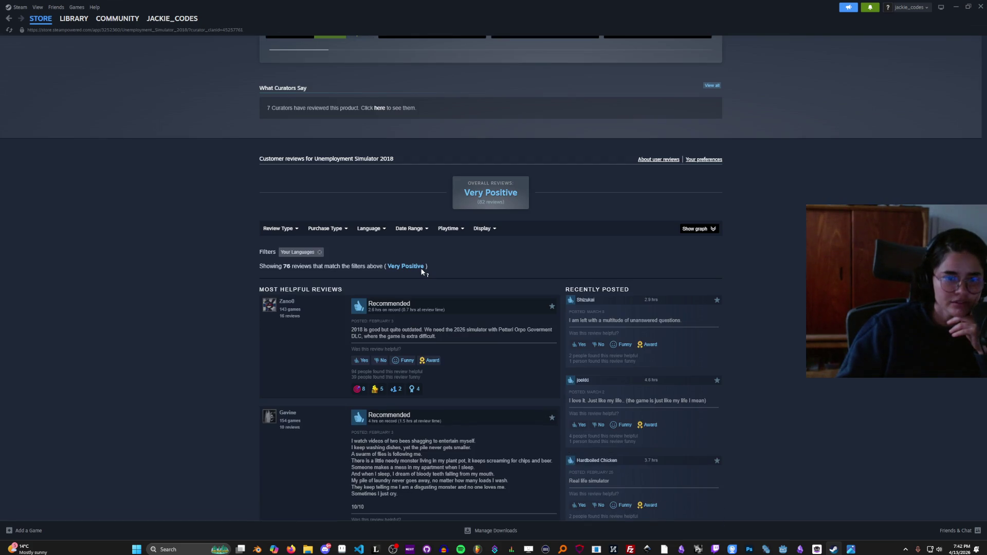
mouse_move(421, 272)
scroll(622, 331, down, 2)
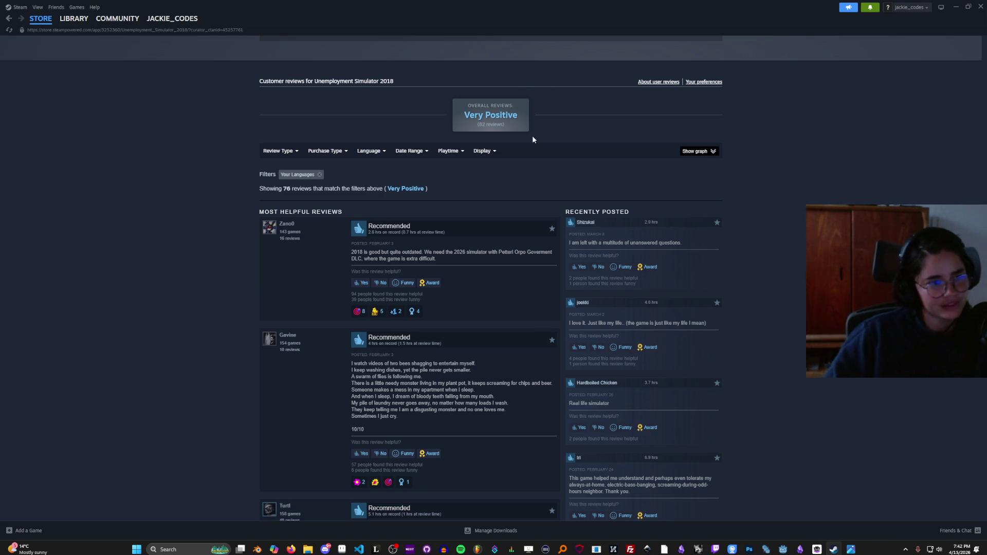
mouse_move(292, 549)
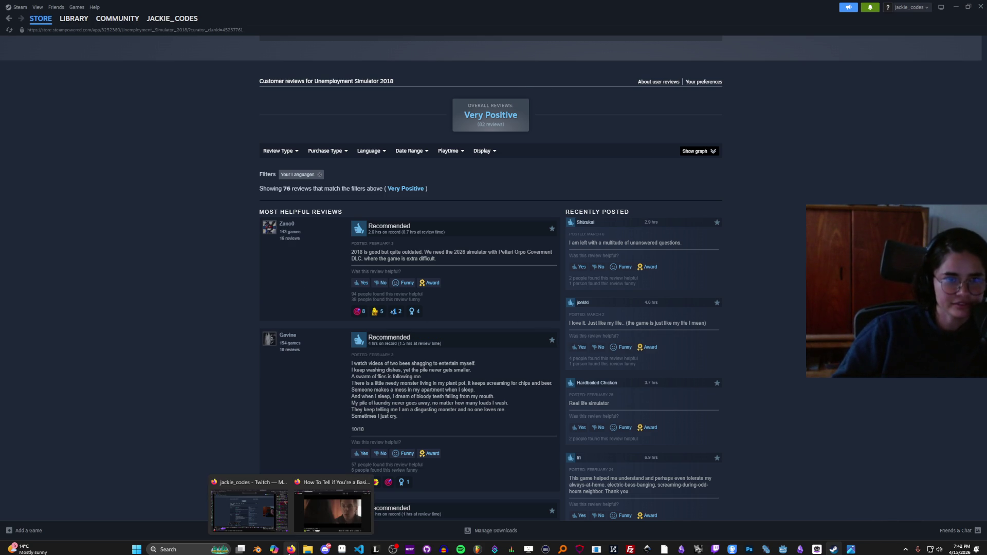